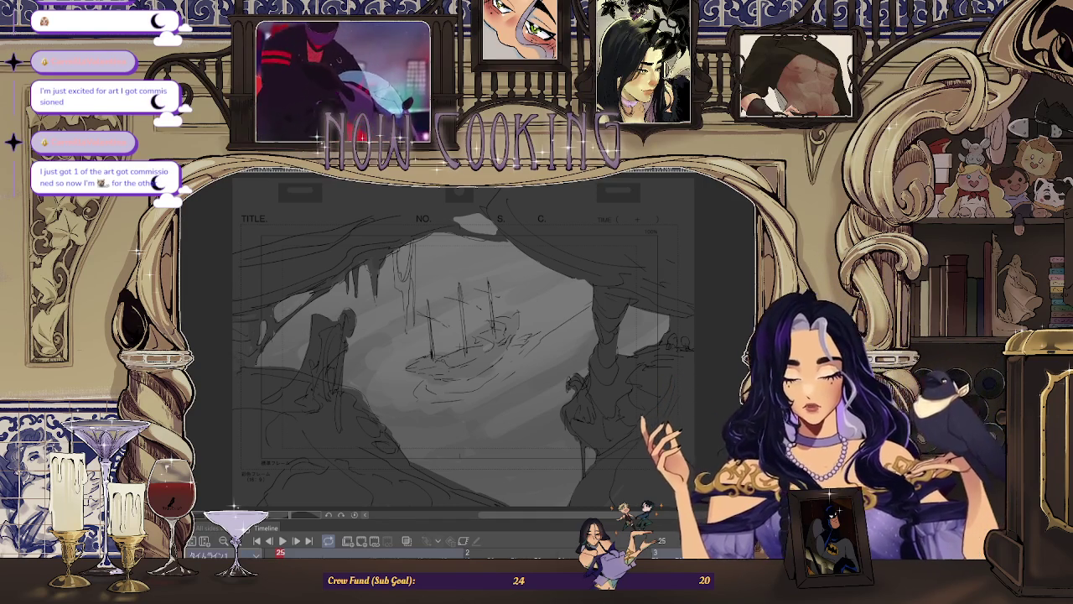
Play the pirate-ship cave animation from frame 1, then bring up the pirate-ship references
left_click(282, 541)
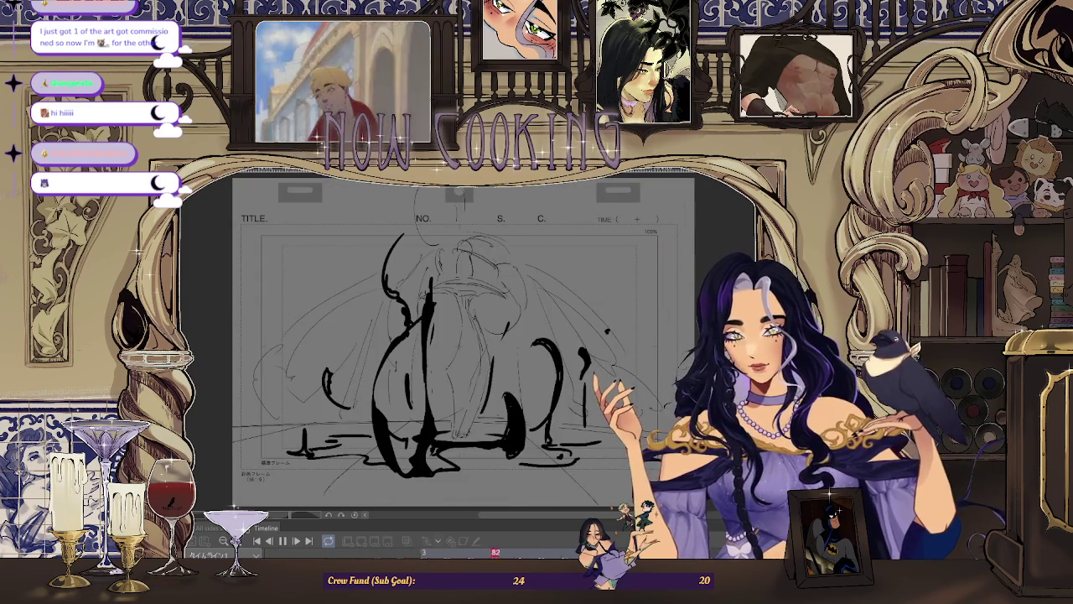
key("alt+Tab")
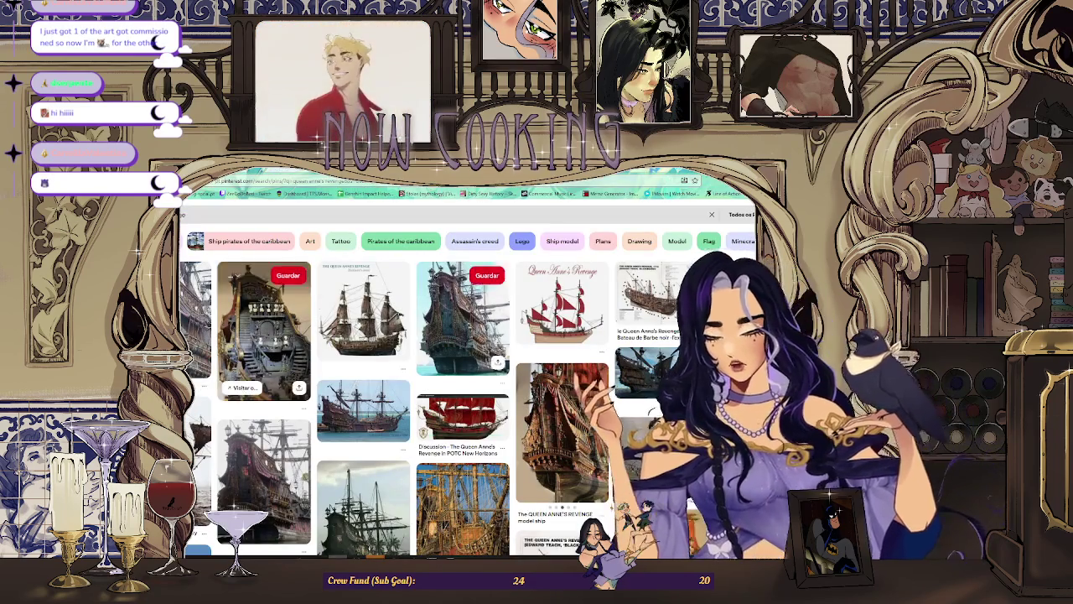
Open a pirate-ship pin from the Queen Anne's Revenge results, then go back to the saved-pins board
scroll(503, 352, "down", 1)
left_click(504, 347)
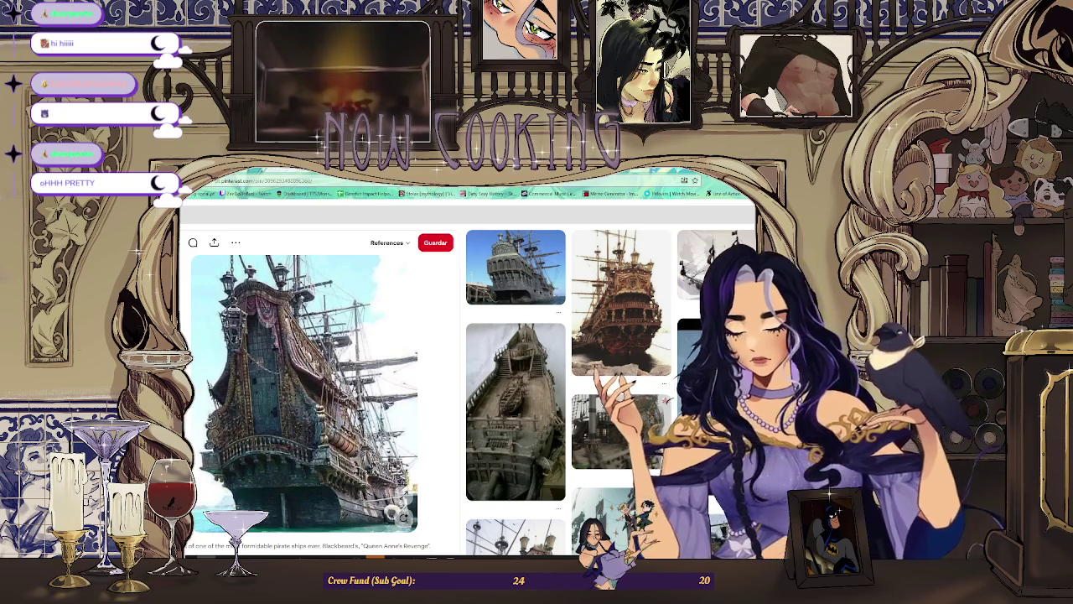
key("alt+Left")
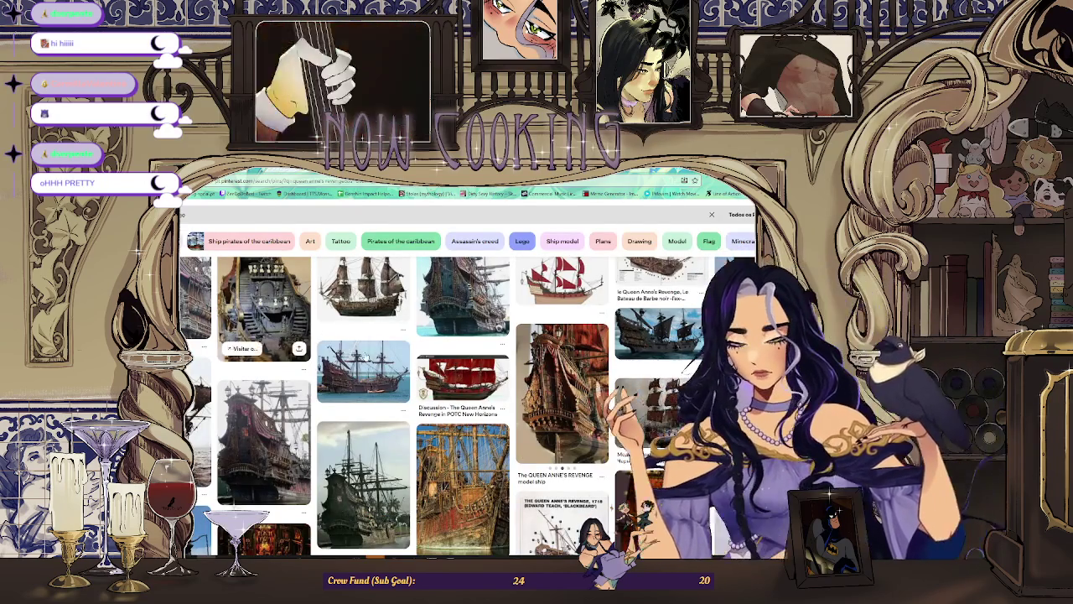
scroll(363, 336, "up", 1)
key("alt+Left")
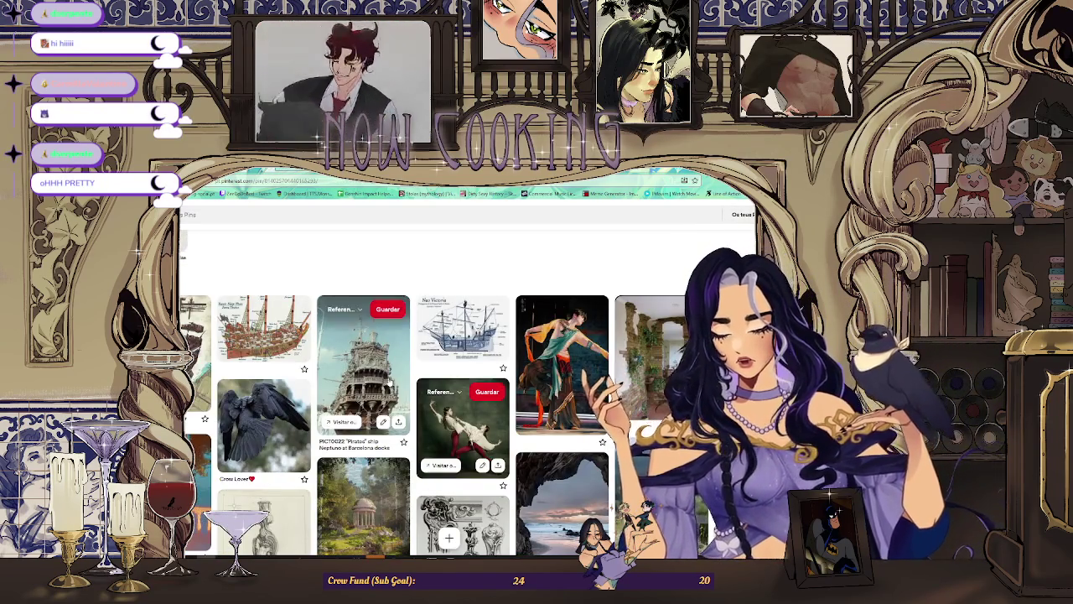
Study the Neptuno ship pin and its taller image, then return to the results and the storyboard
left_click(363, 369)
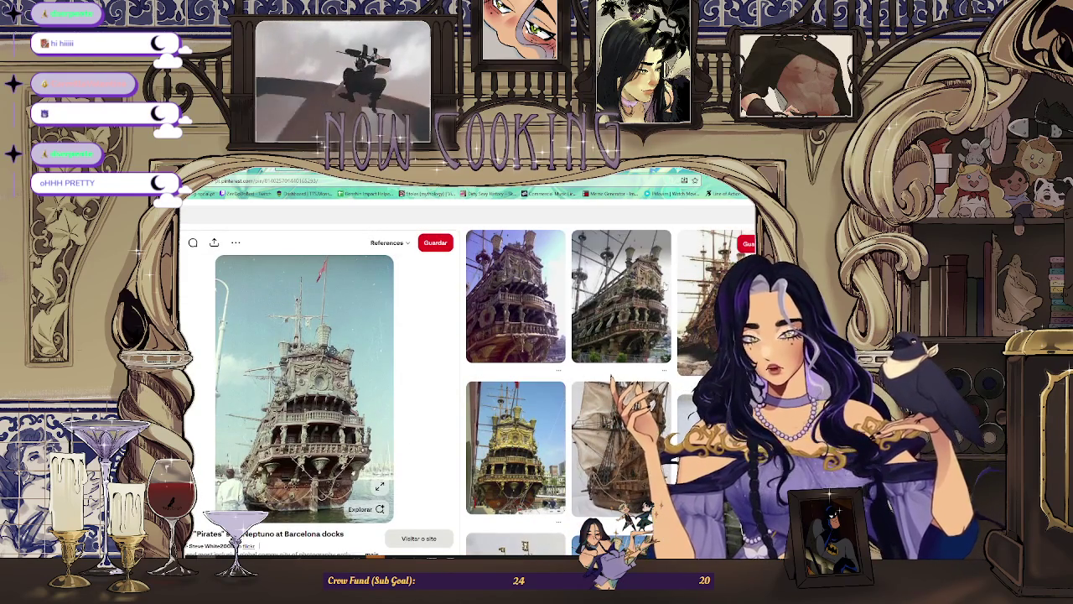
scroll(409, 438, "down", 1)
scroll(409, 437, "down", 1)
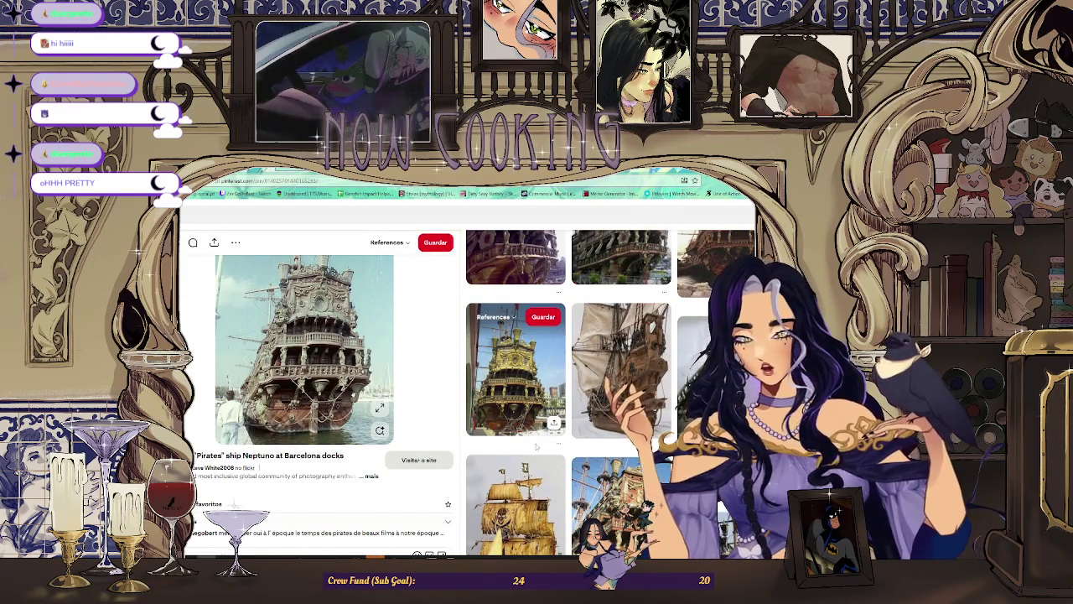
scroll(518, 450, "down", 1)
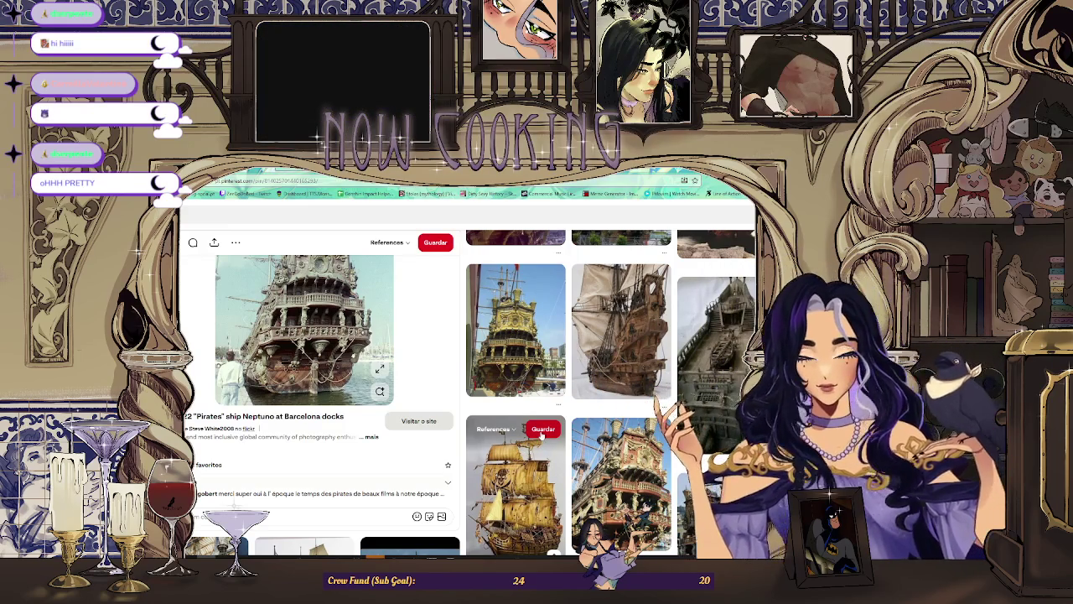
scroll(541, 435, "down", 1)
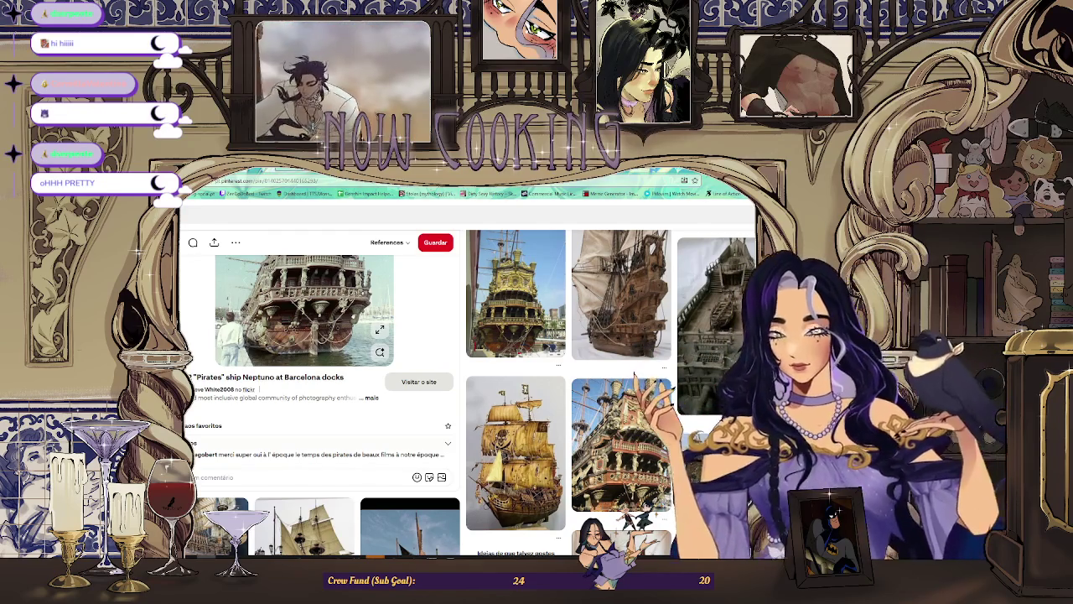
left_click(625, 420)
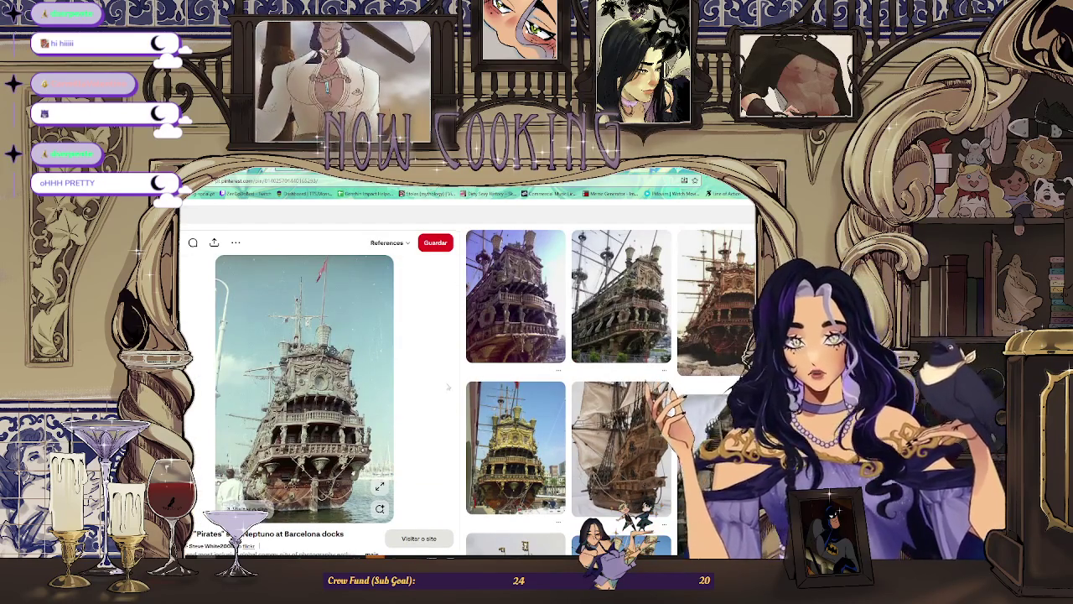
key("alt+Left")
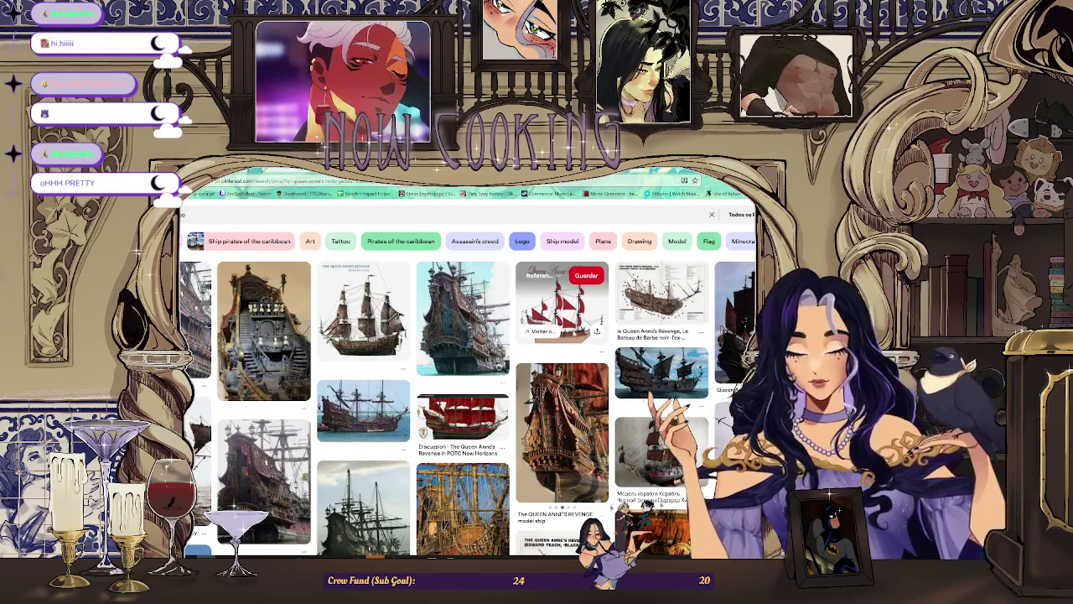
mouse_move(662, 302)
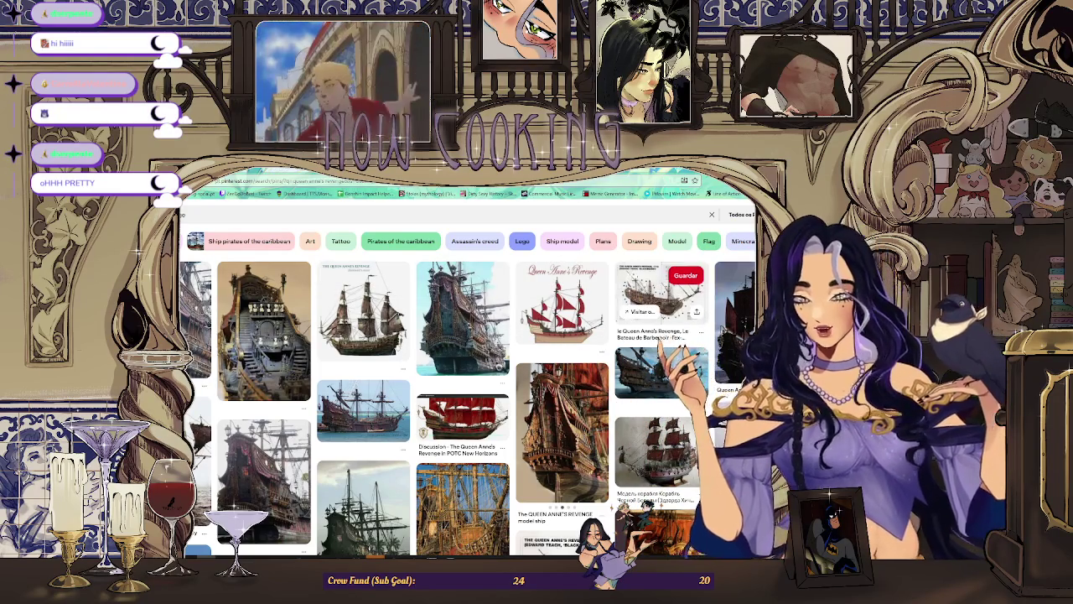
key("alt+Tab")
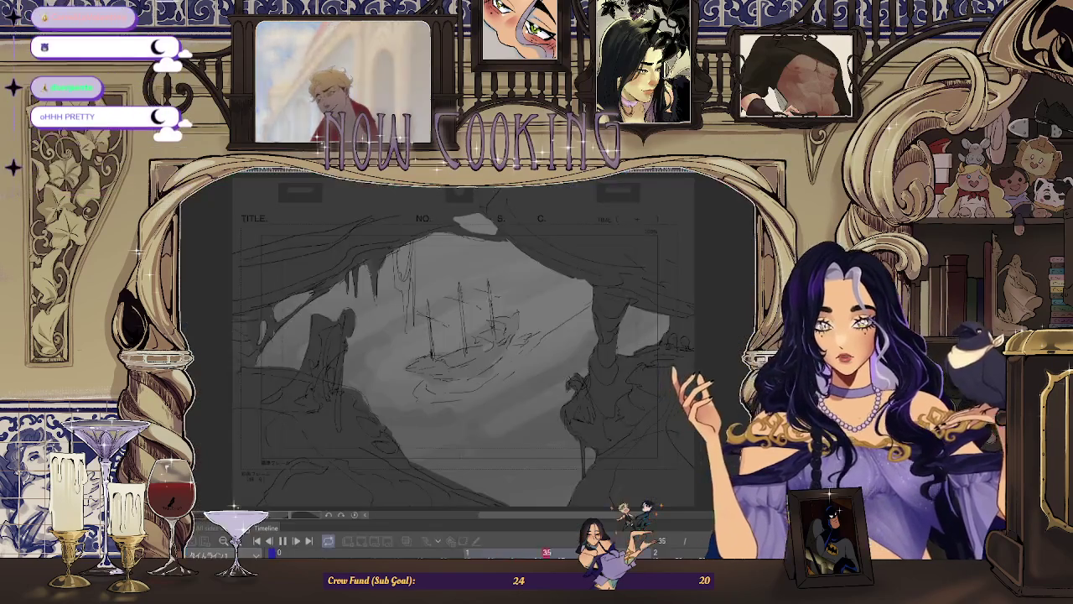
Play through the sketch frames, zoom in slightly, and add a rough pen stroke over the ship
key("space")
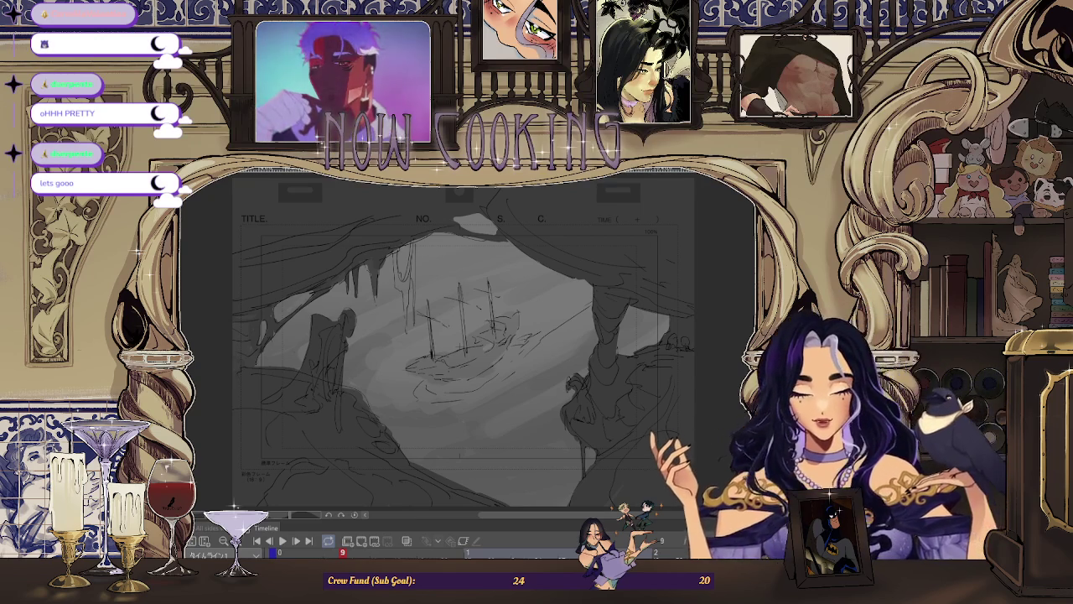
scroll(549, 279, "up", 1)
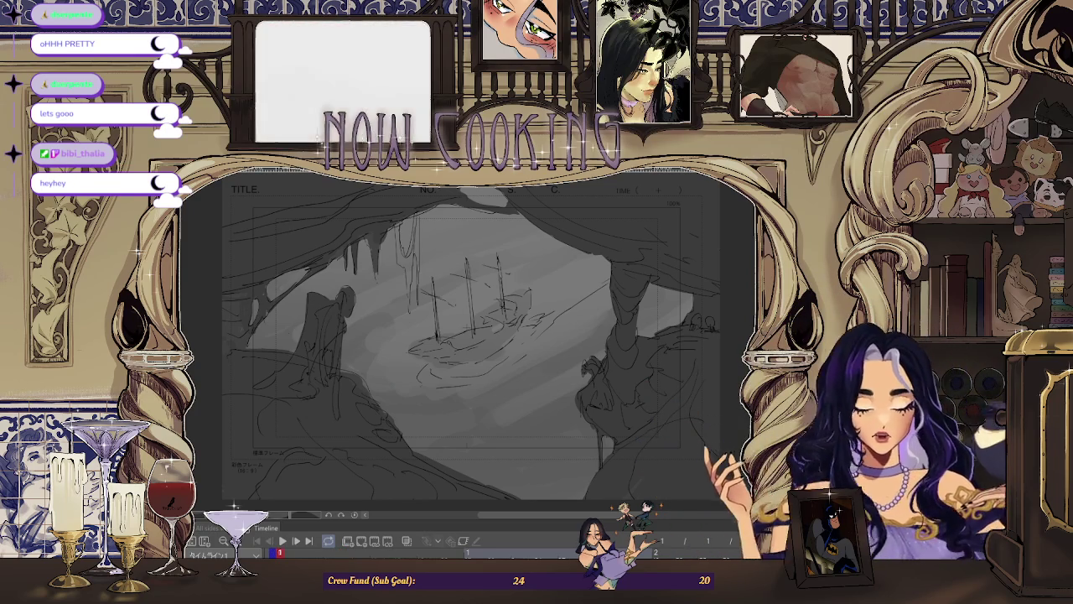
left_click_drag(478, 344, 393, 394)
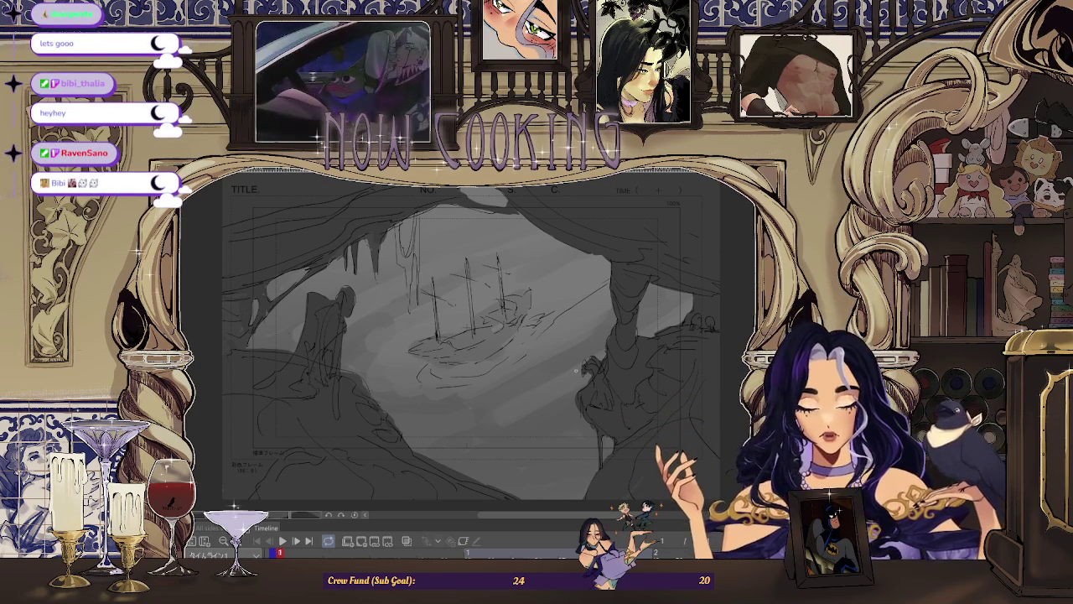
Circle the ship's masts and the figures on the left cliff and right rock, then undo the marks
left_click_drag(417, 327, 420, 199)
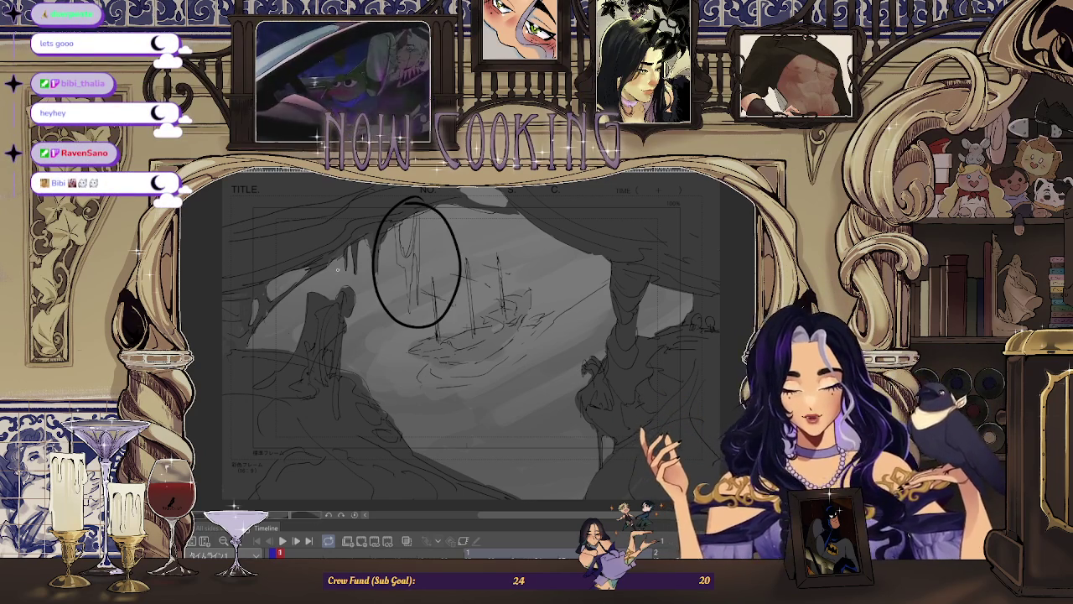
key("ctrl+z")
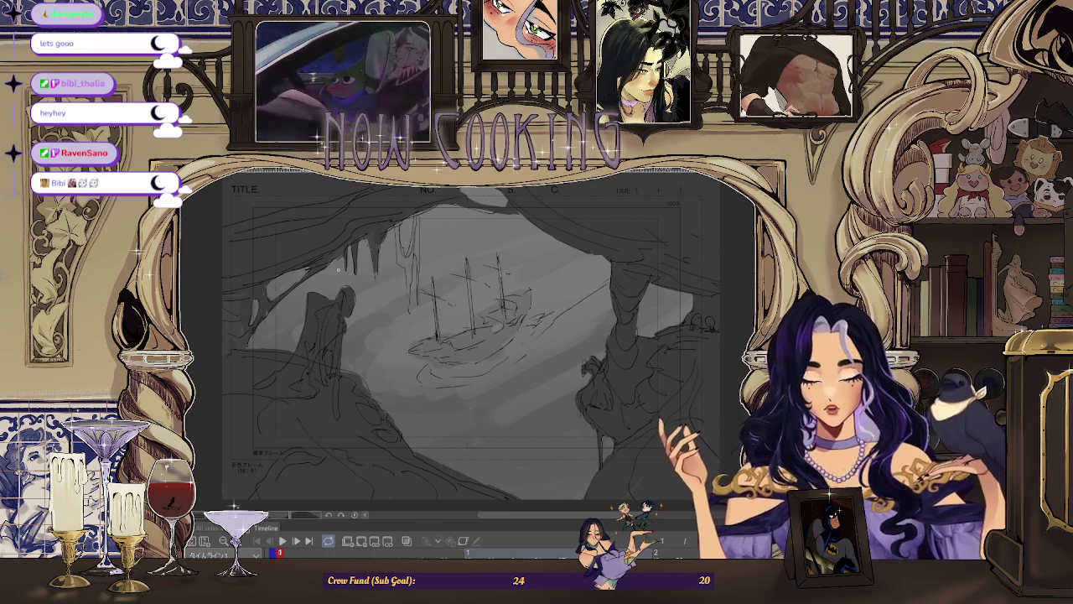
key("ctrl+y")
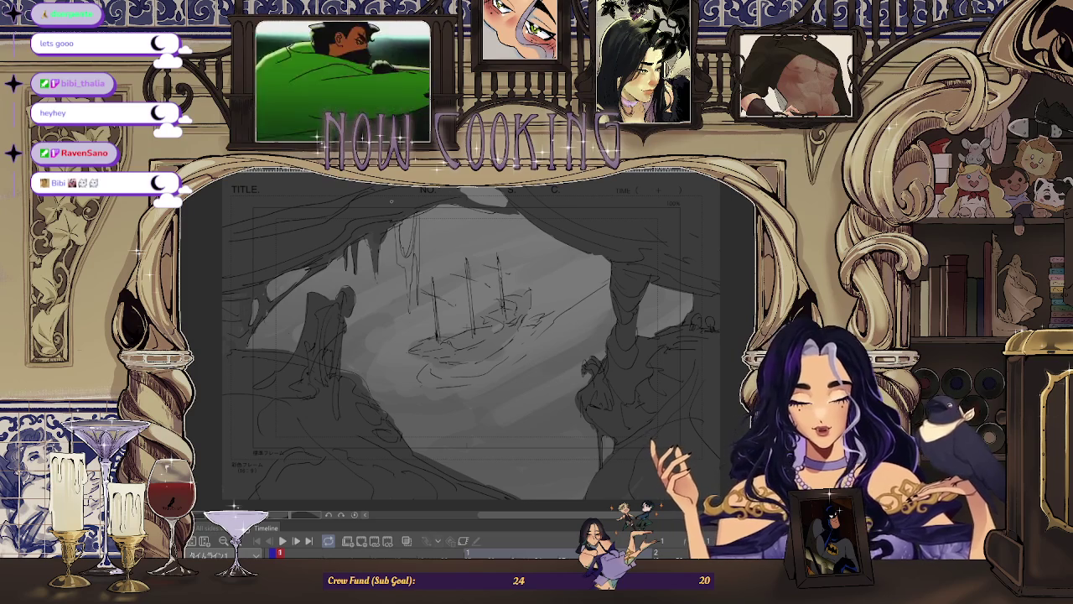
left_click_drag(371, 289, 381, 339)
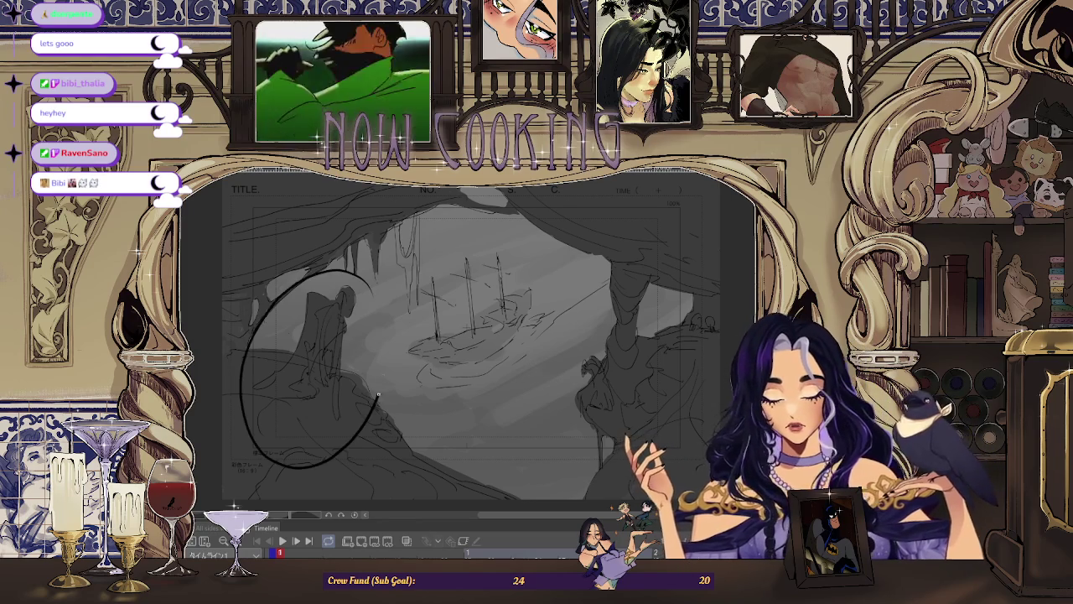
mouse_move(612, 323)
left_mouse_down()
mouse_move(571, 369)
mouse_move(625, 329)
left_mouse_up()
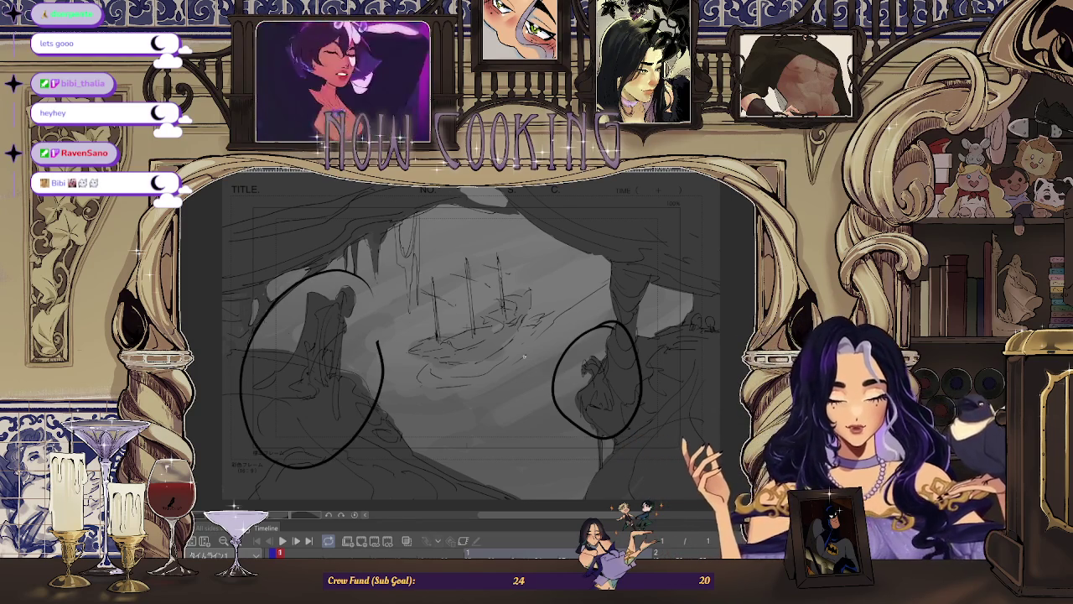
scroll(523, 356, "down", 1)
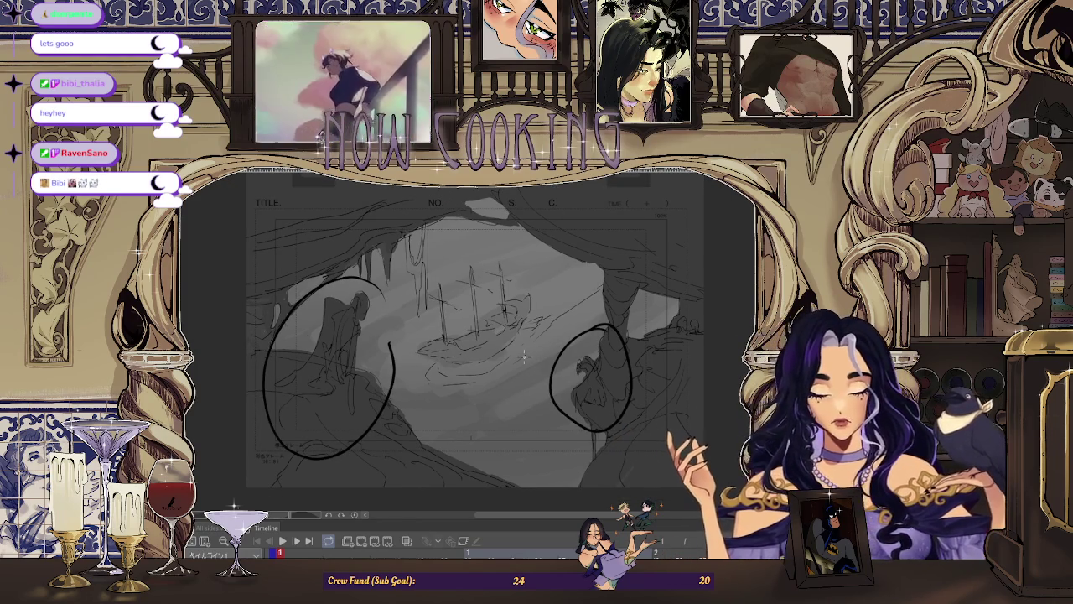
key("ctrl+z")
key("ctrl+z")
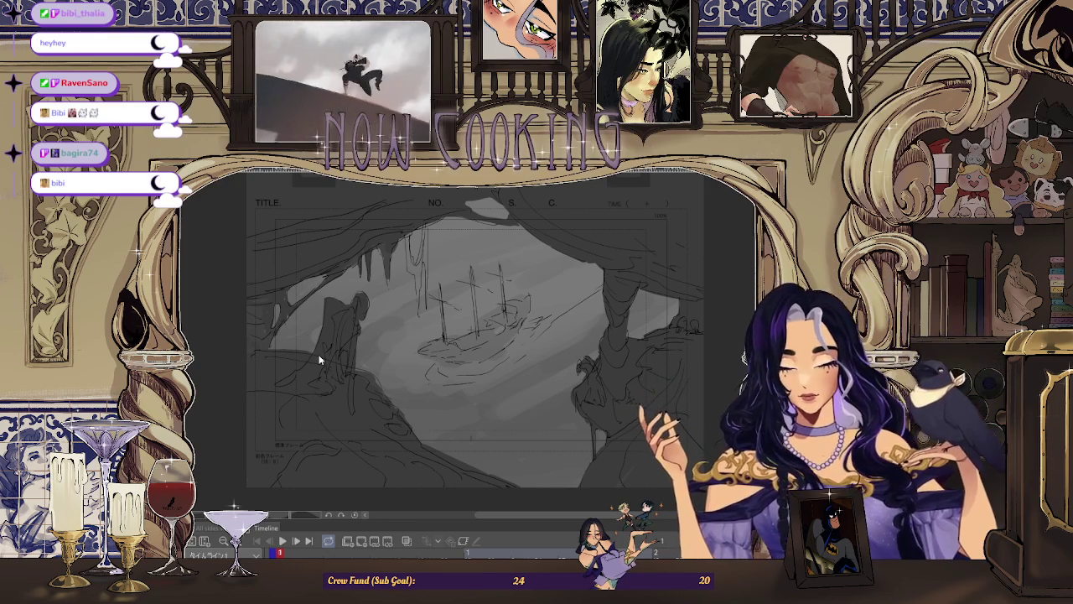
key("ctrl+Tab")
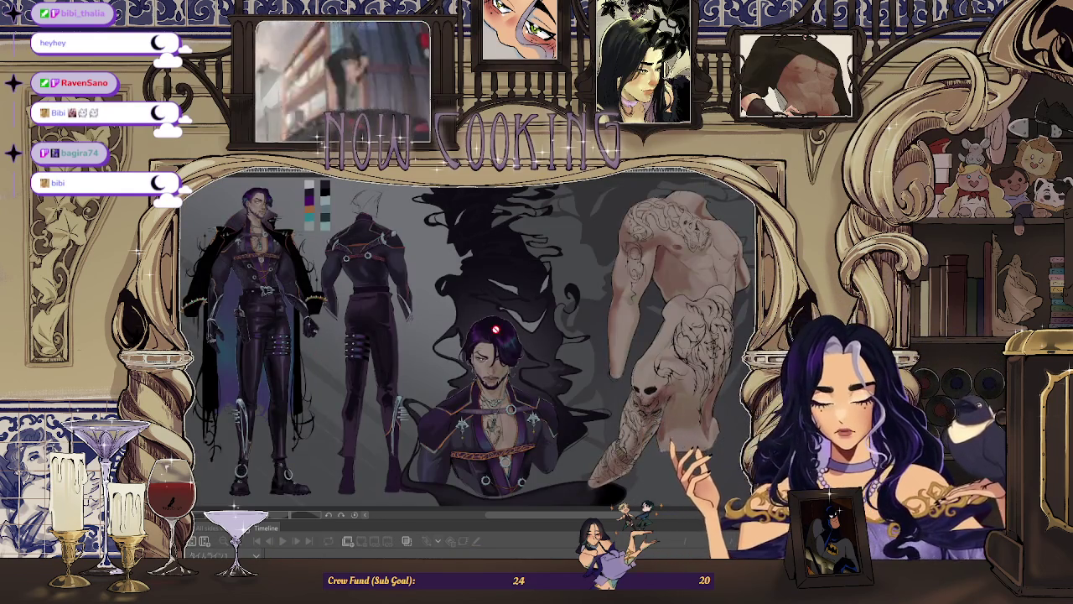
Zoom around the character design sheet, then return to the storyboard sketch document
scroll(494, 321, "up", 5)
scroll(503, 336, "down", 5)
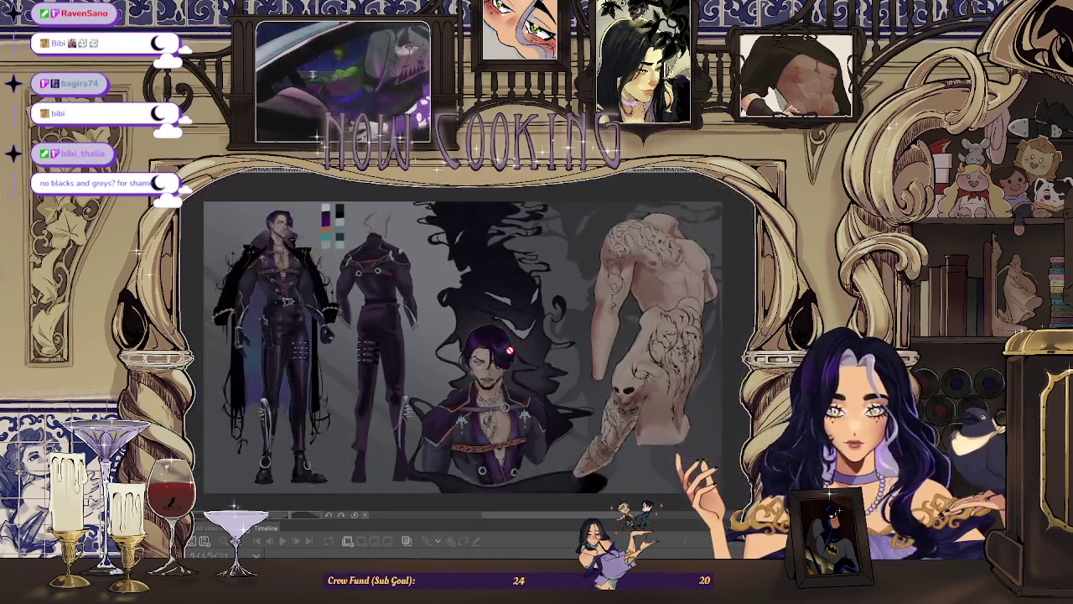
scroll(342, 264, "up", 5)
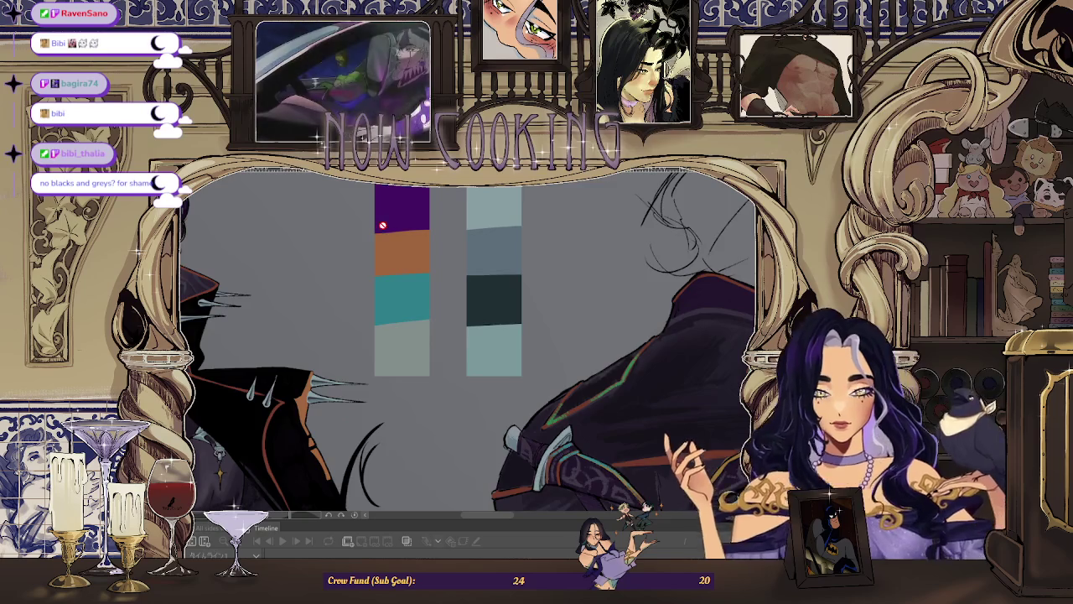
scroll(383, 225, "down", 5)
scroll(503, 243, "down", 1)
scroll(609, 251, "up", 1)
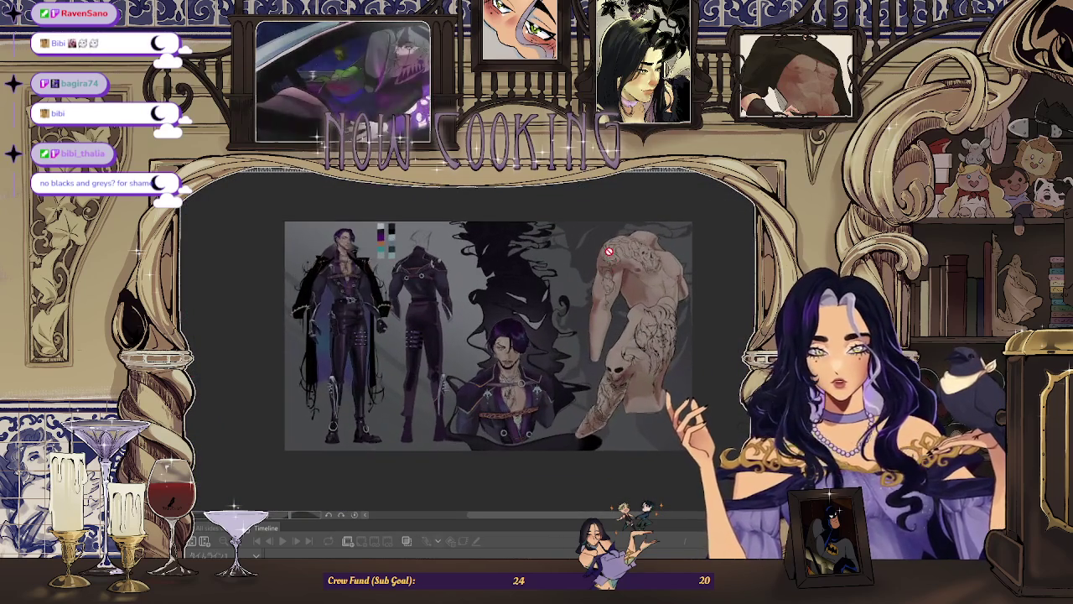
scroll(609, 251, "up", 1)
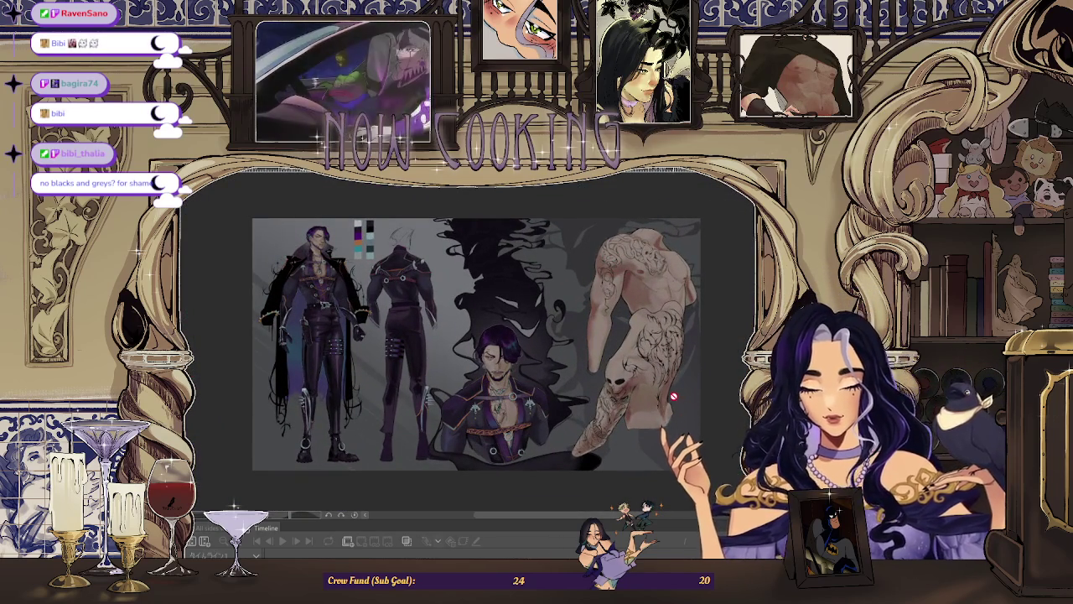
scroll(669, 400, "up", 1)
scroll(584, 389, "down", 2)
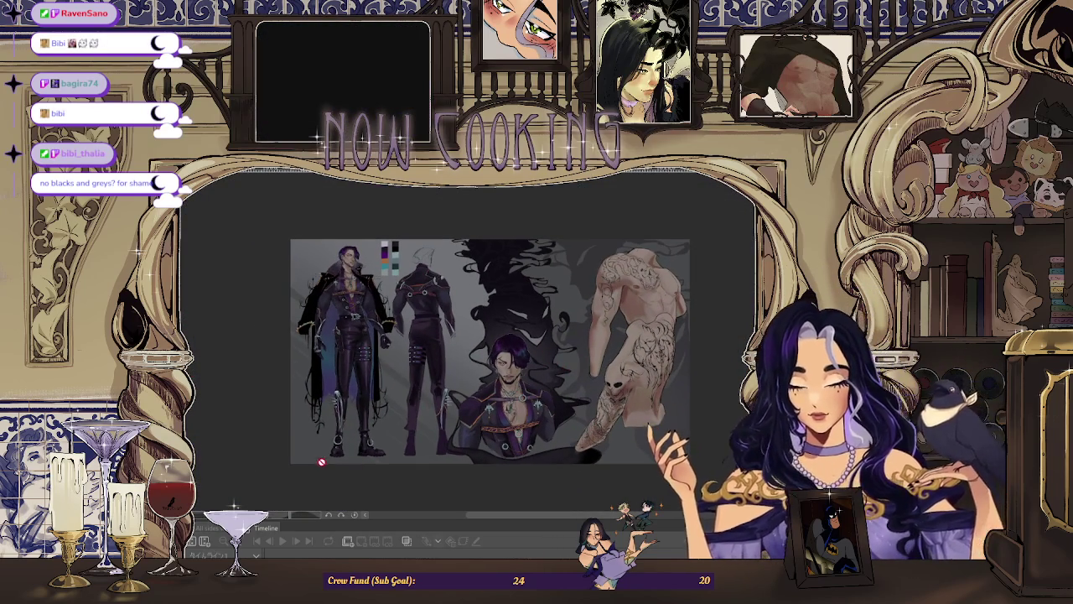
scroll(644, 337, "up", 1)
scroll(529, 293, "up", 1)
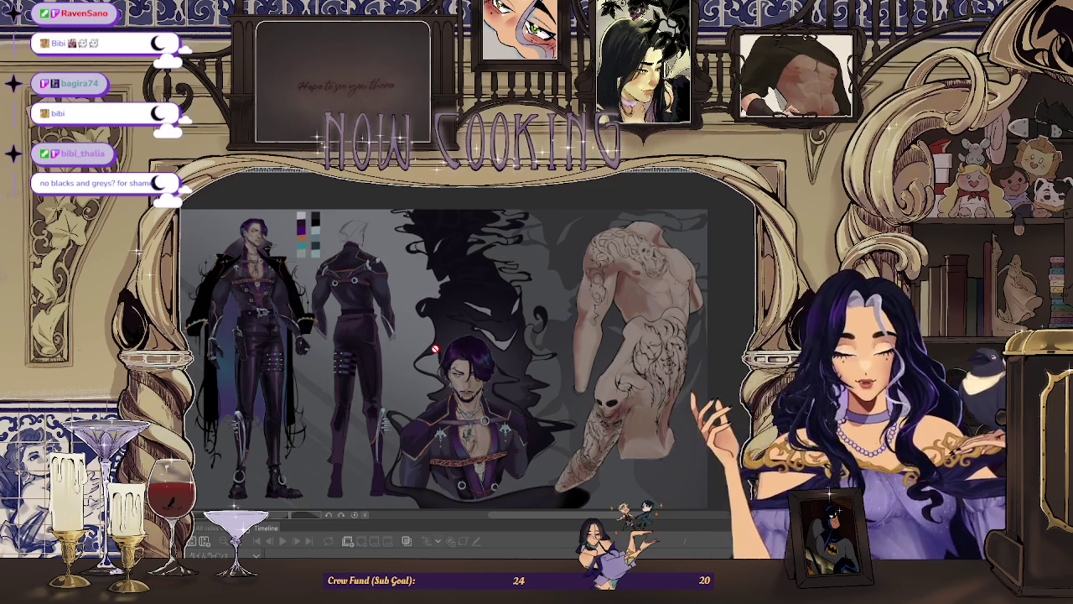
key("ctrl+Tab")
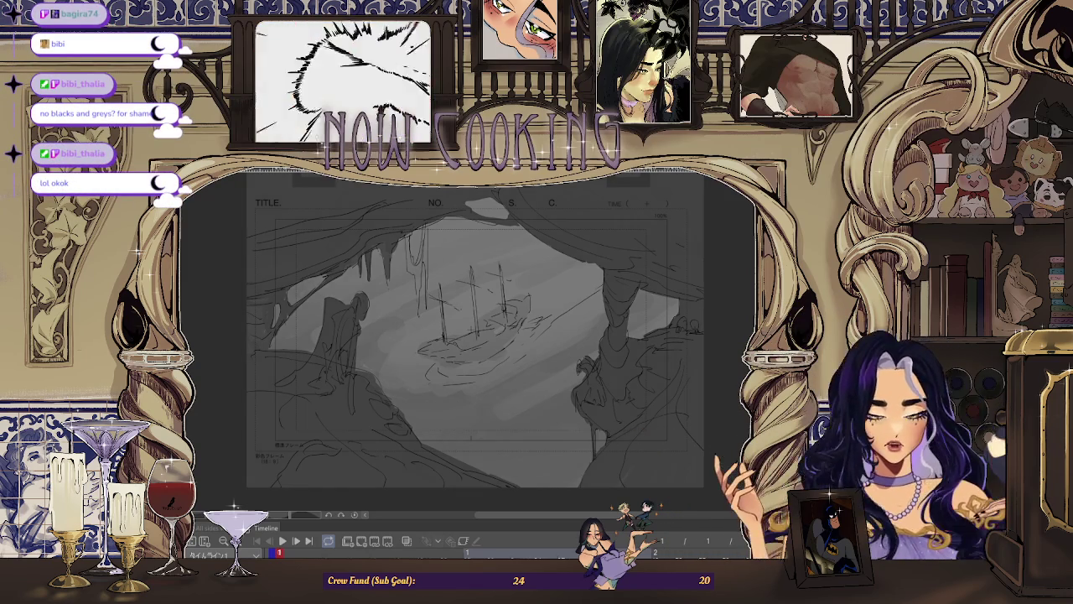
Fade the grey shading over the cave storyboard so mainly the sketch lines show
key("ctrl+z")
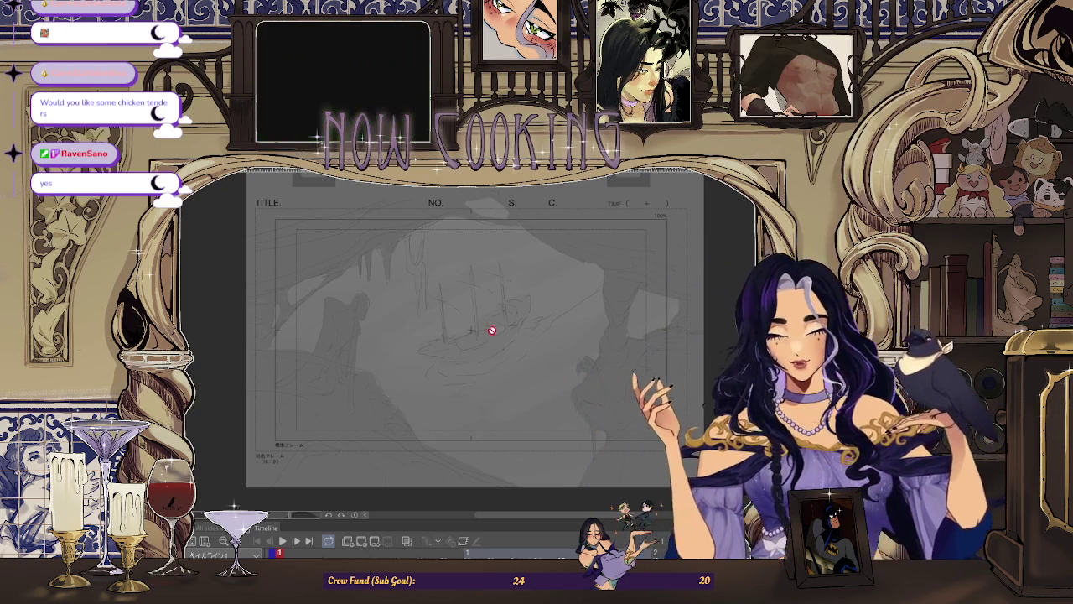
scroll(436, 223, "up", 3)
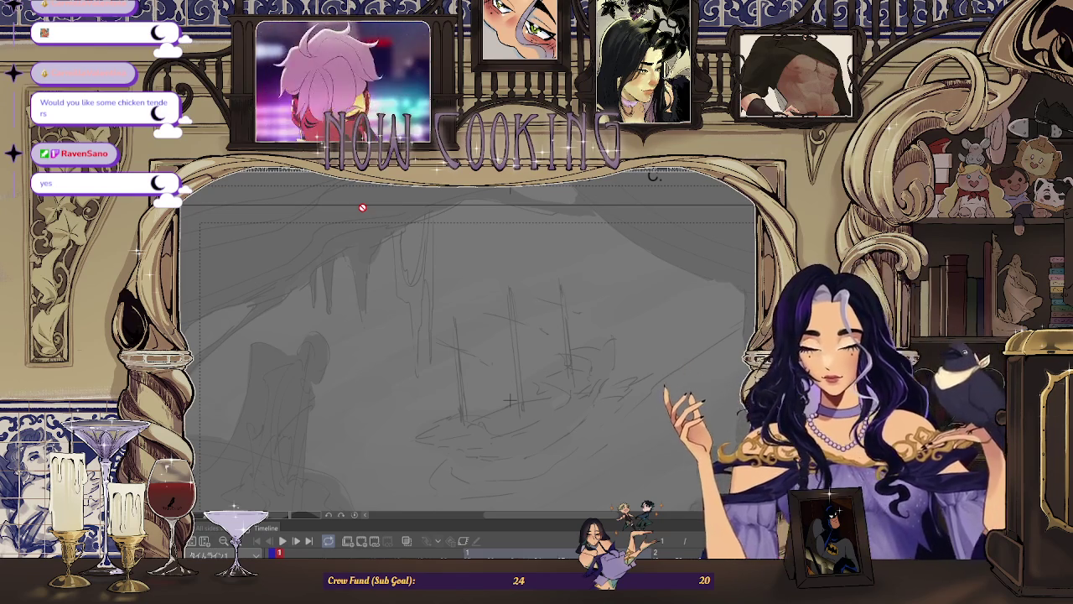
key("ctrl+minus")
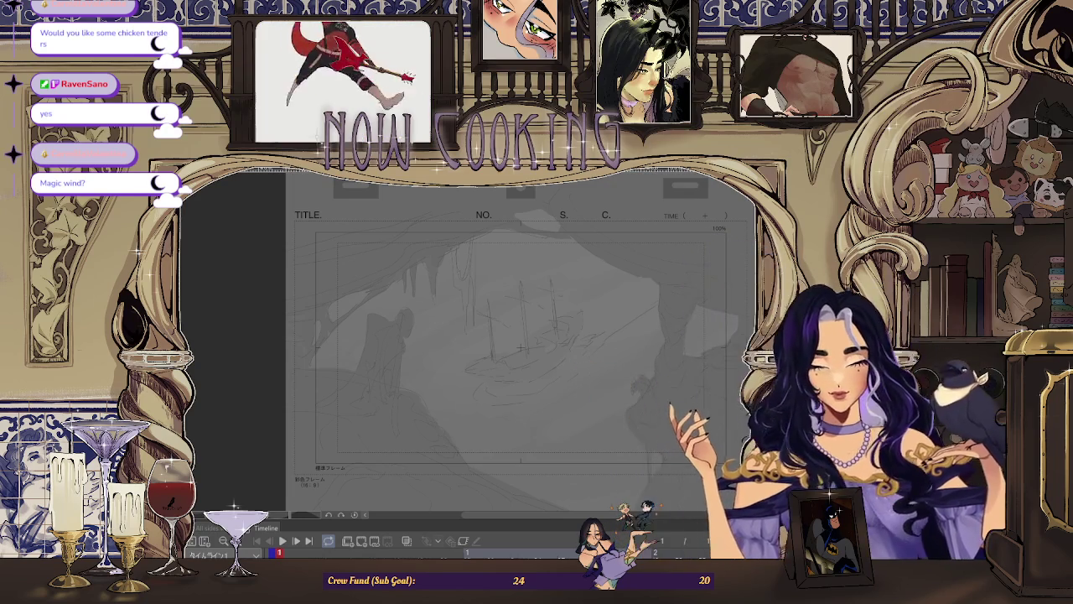
scroll(520, 348, "up", 1)
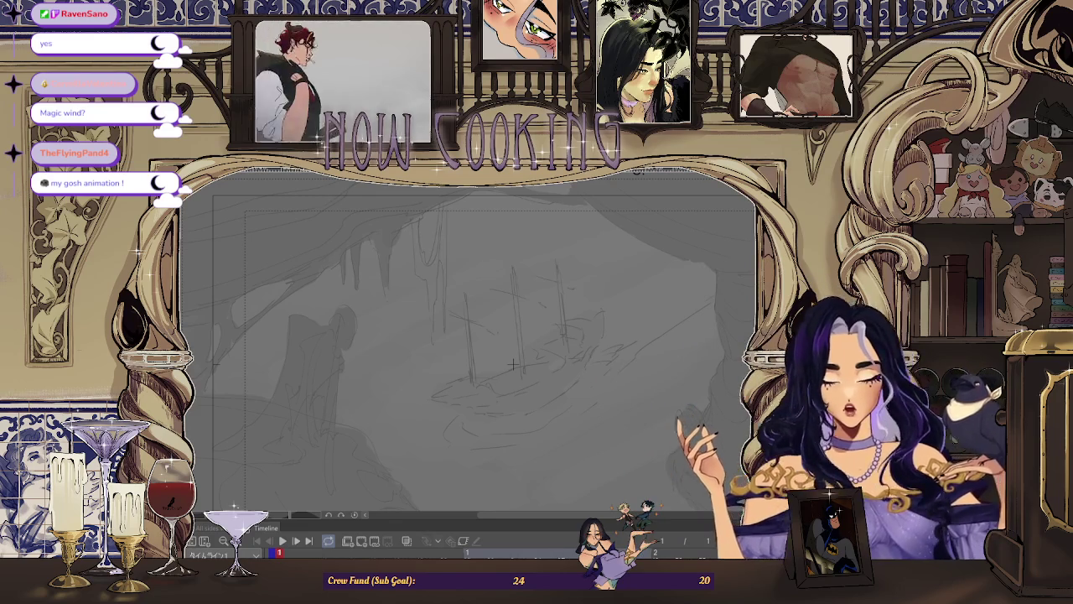
scroll(472, 311, "up", 1)
Flip between neighbouring animation frames and mirror the canvas horizontally to check the ship sketch
scroll(480, 347, "up", 1)
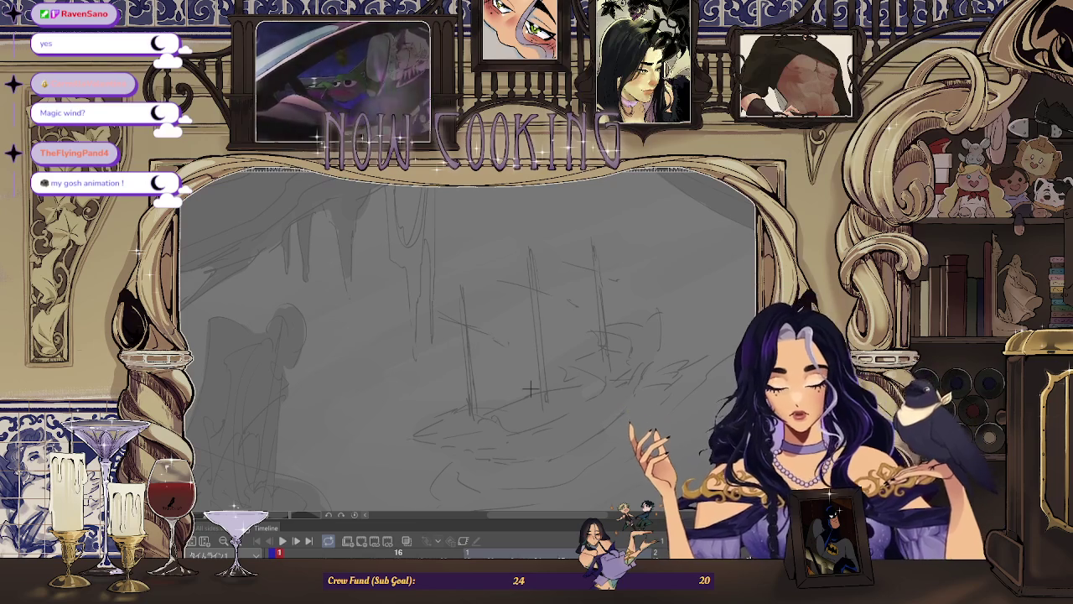
key("space")
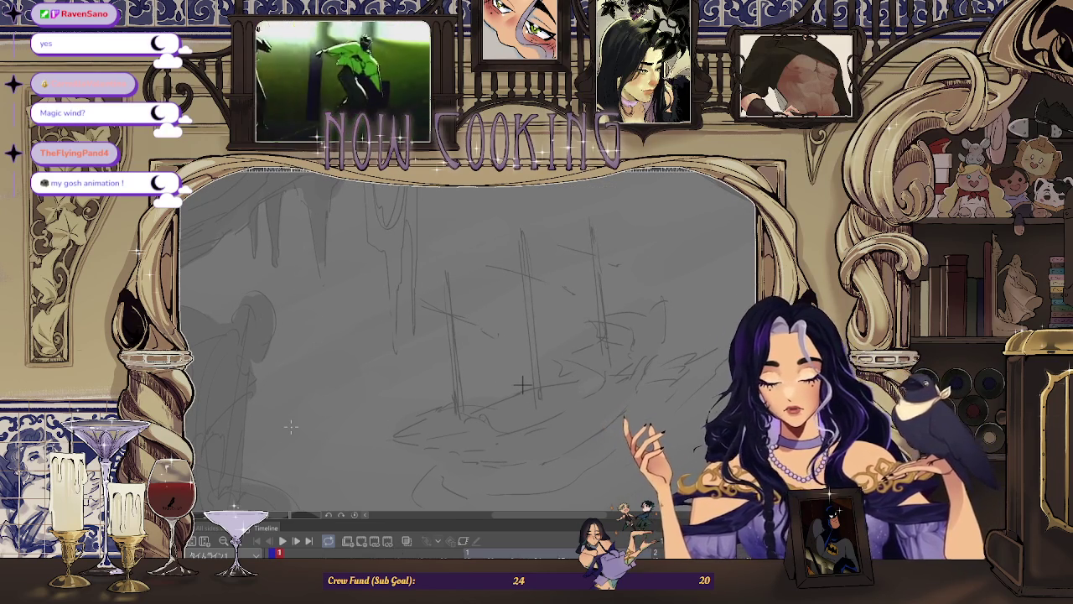
key("space")
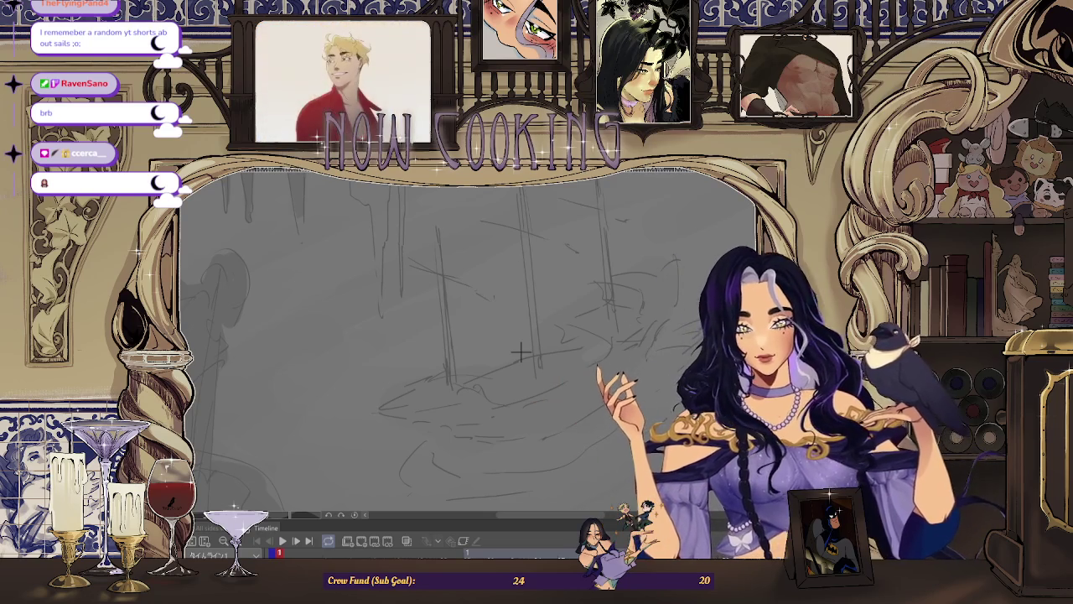
key("Right")
key("h")
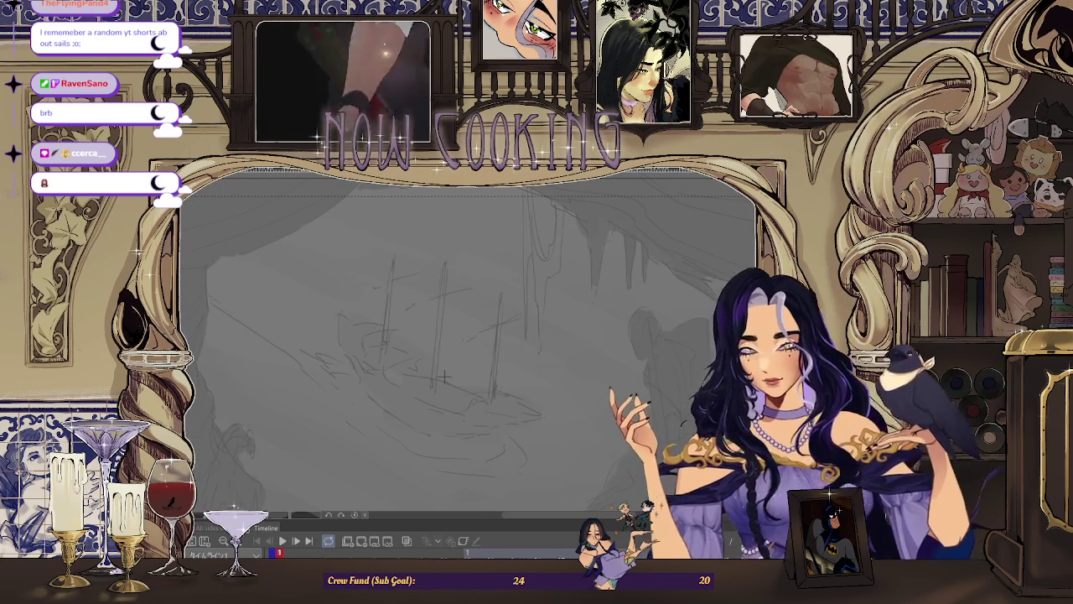
Move to the next frame and pencil a rough stroke for the ship's hull
key("Right")
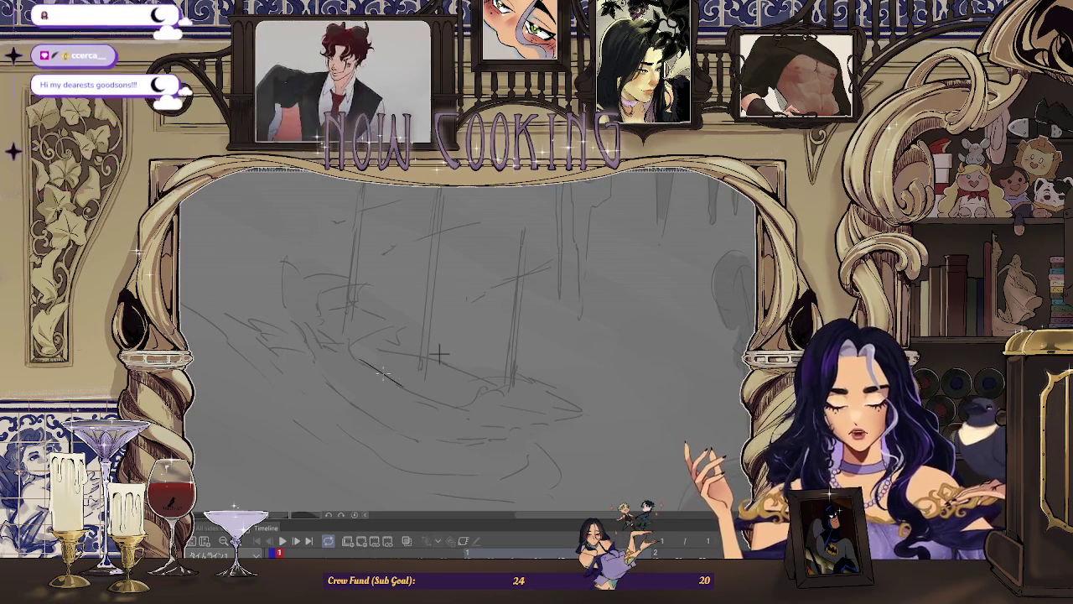
left_click_drag(361, 362, 413, 391)
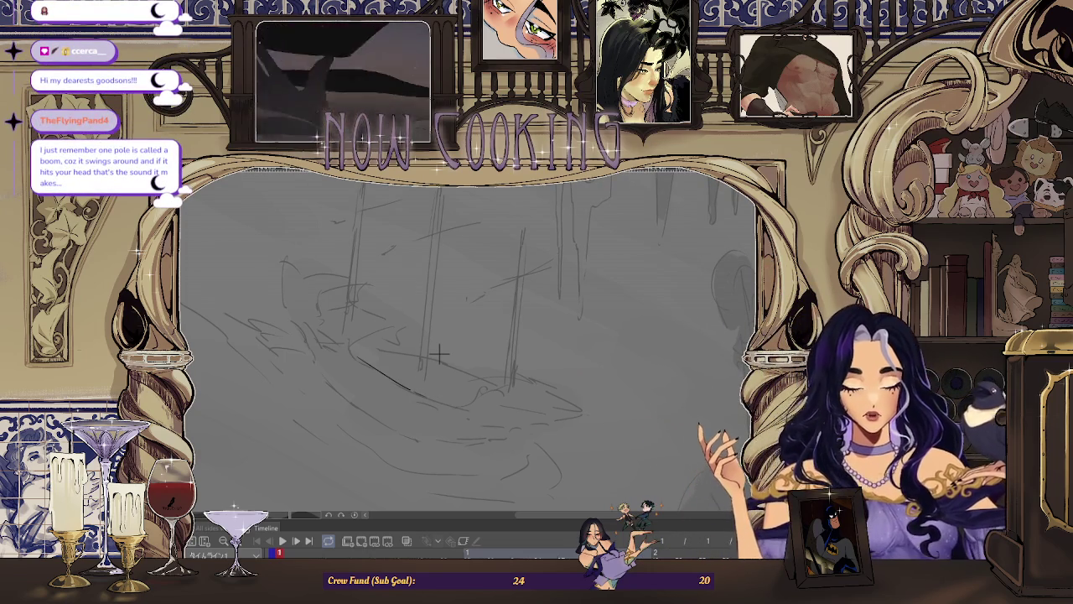
Mirror the canvas to check it, then draw a diagonal spar jutting right from the masts
key("h")
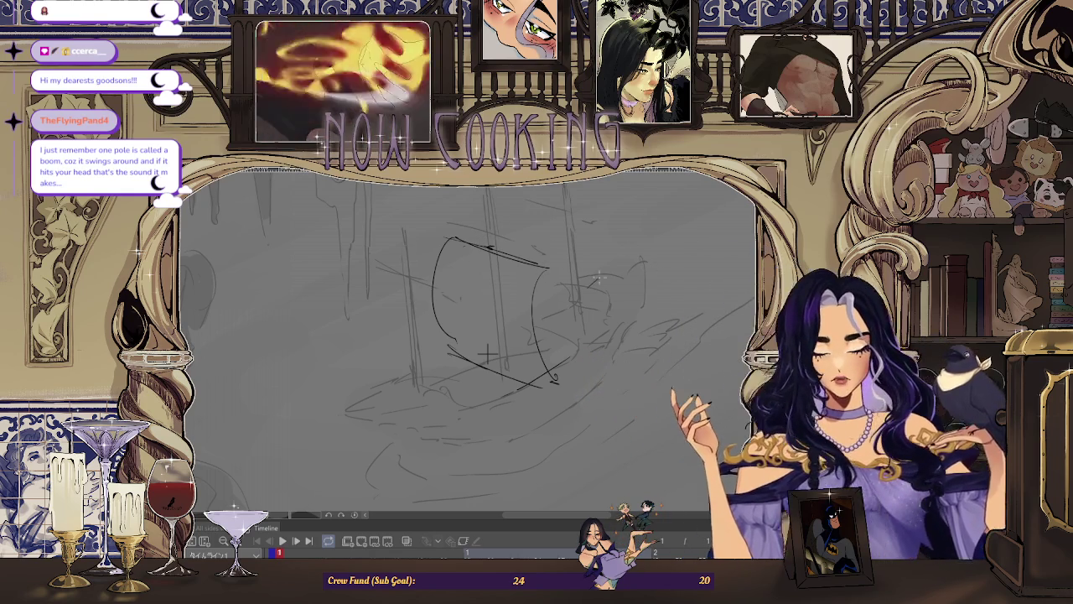
left_click_drag(651, 243, 591, 305)
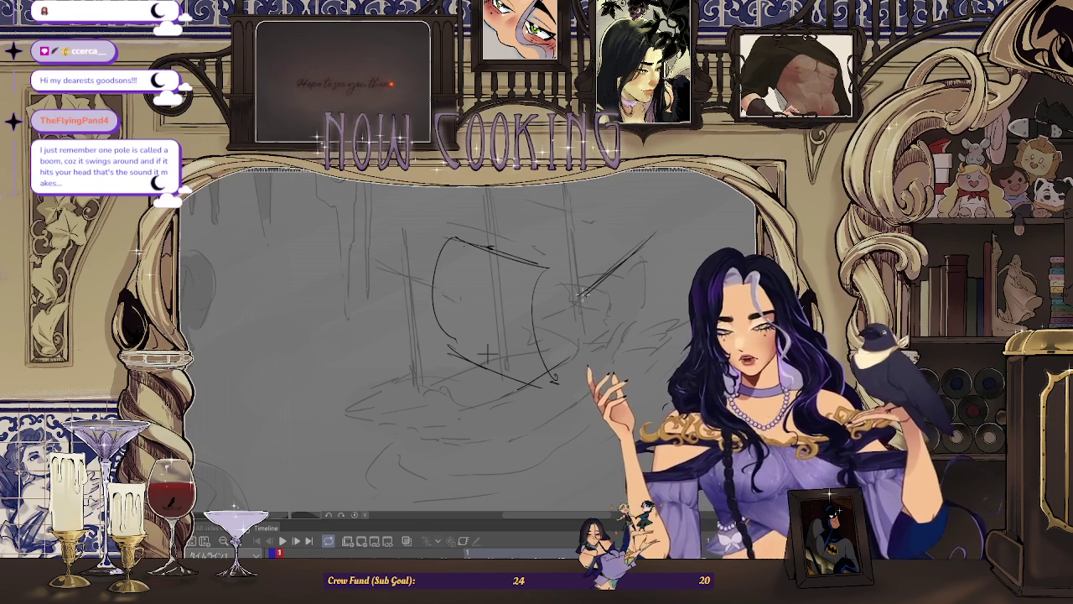
scroll(568, 352, "down", 1)
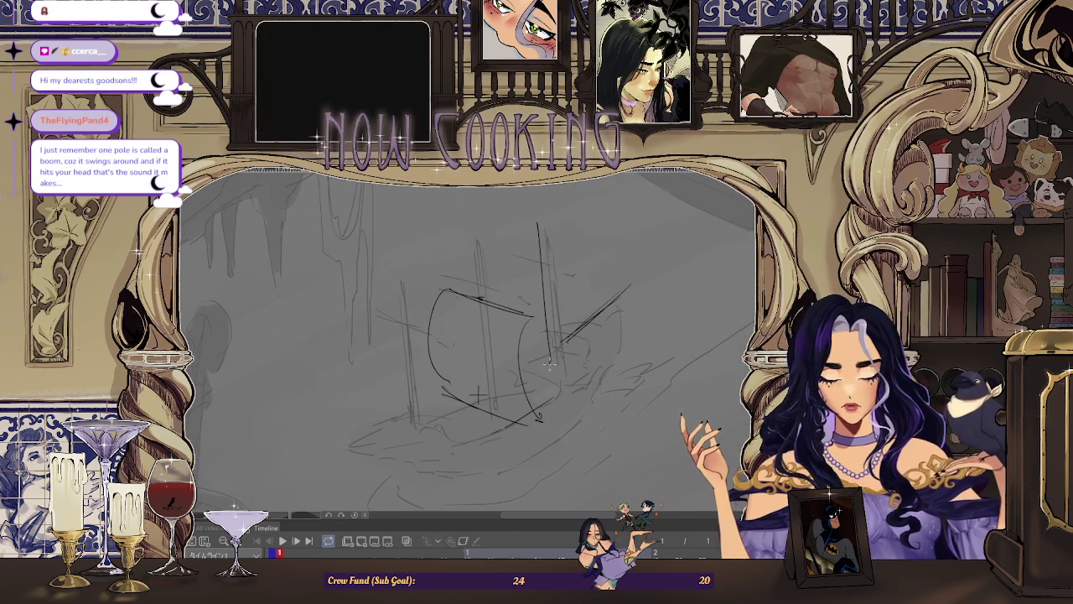
Draw a thin vertical forward mast with triangular sail lines and a short crossbar
left_click_drag(539, 224, 548, 303)
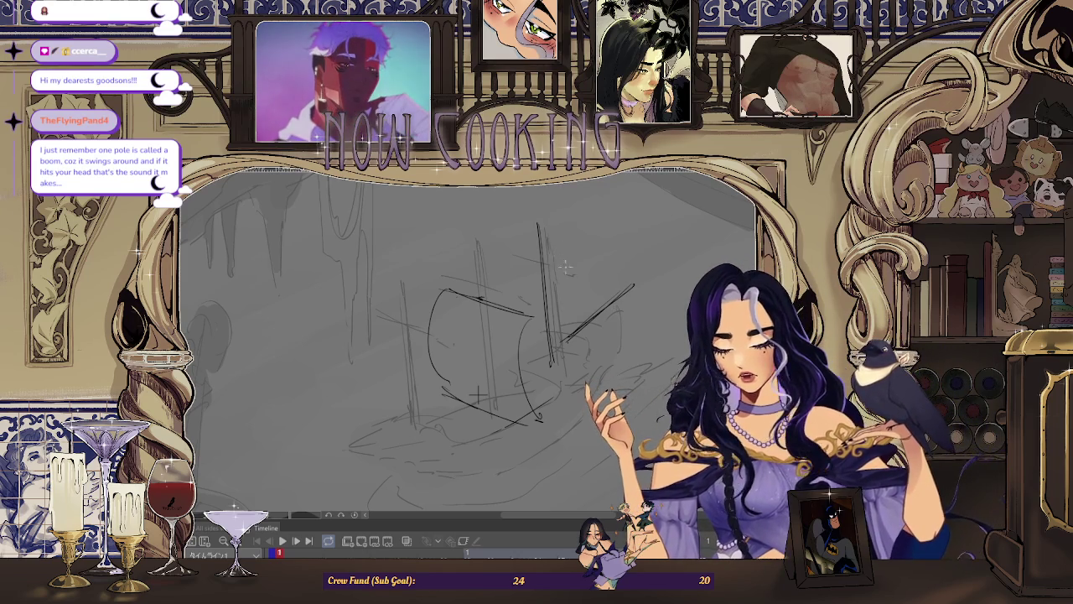
scroll(578, 227, "down", 1)
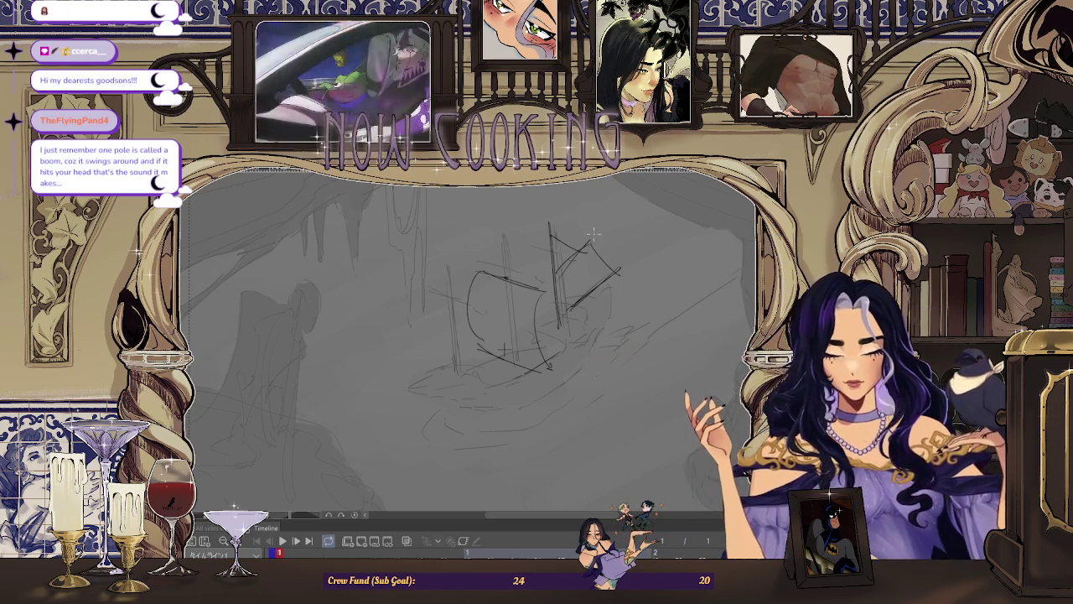
scroll(592, 237, "down", 1)
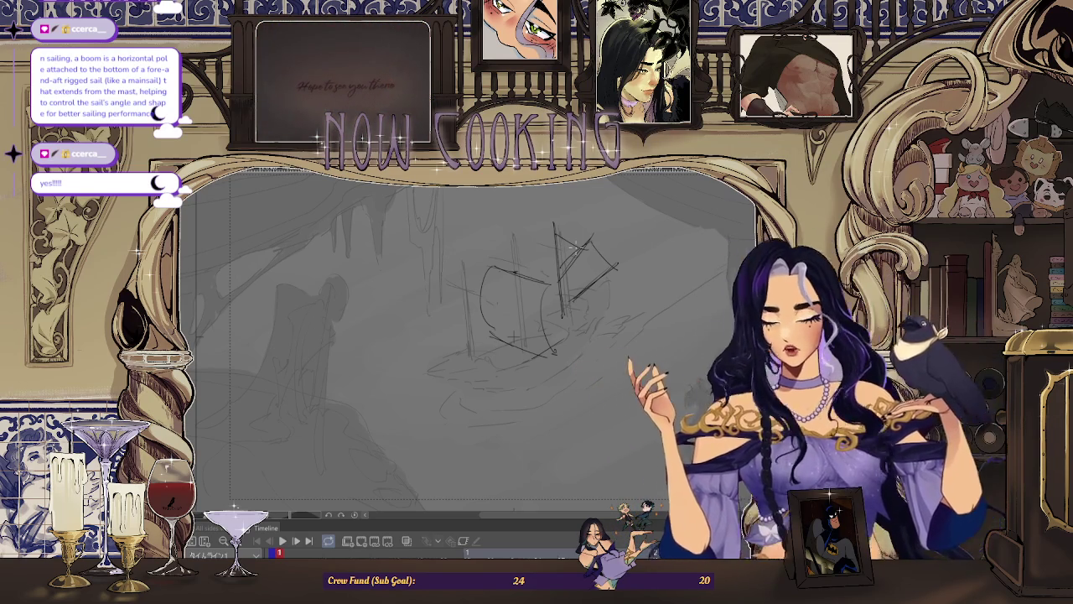
scroll(503, 335, "up", 2)
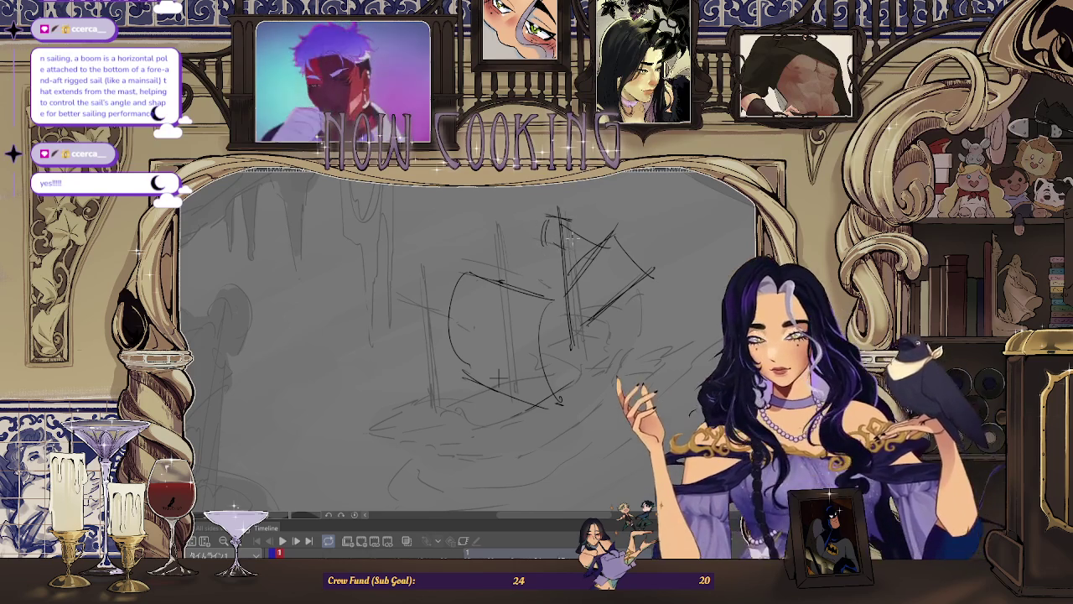
Draw another vertical mast line with a short vertical extension on the middle mast
left_click_drag(495, 201, 500, 260)
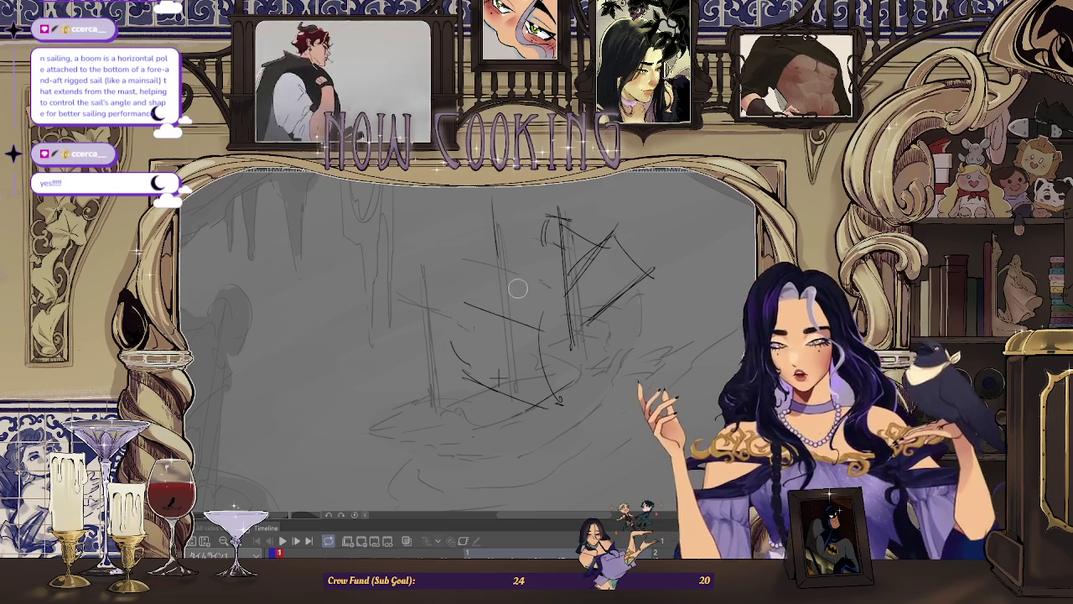
left_click_drag(498, 246, 496, 282)
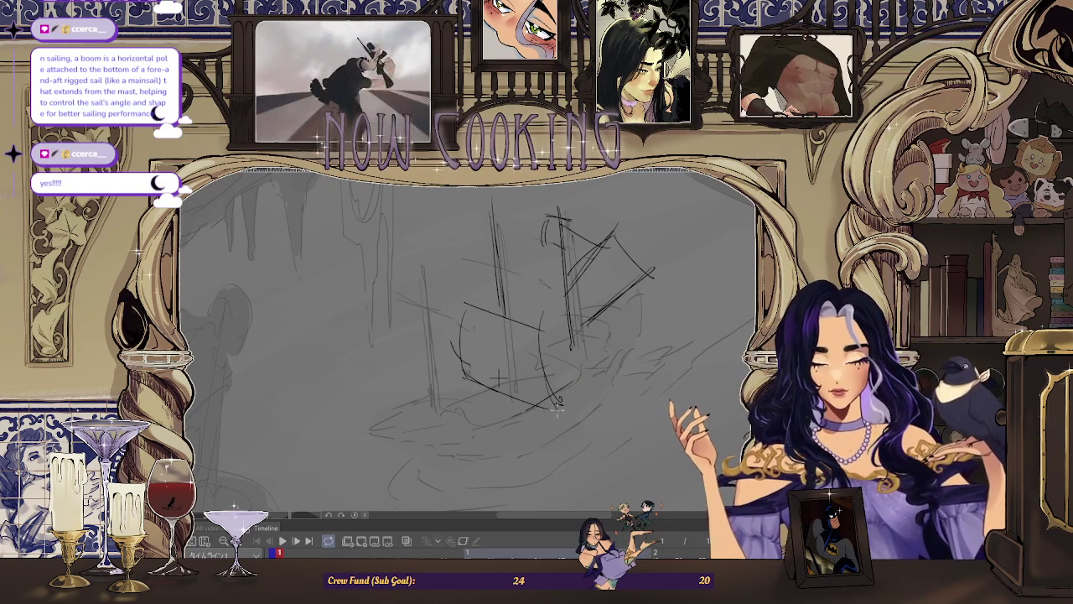
scroll(548, 351, "down", 2)
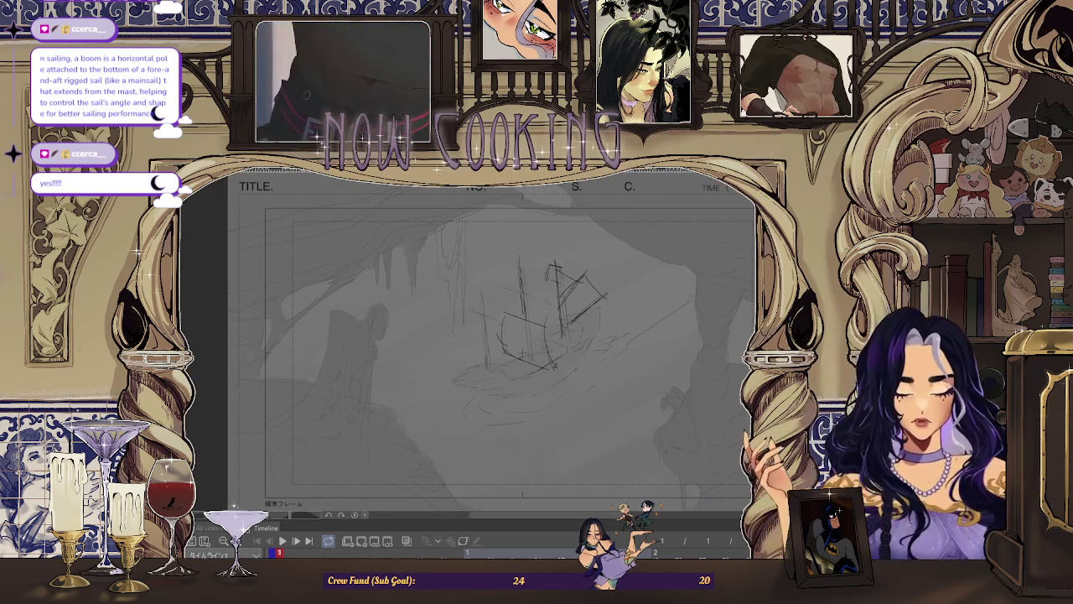
Delete the dark rough ship strokes and rotate the canvas view counterclockwise
scroll(551, 323, "up", 2)
scroll(318, 400, "up", 2)
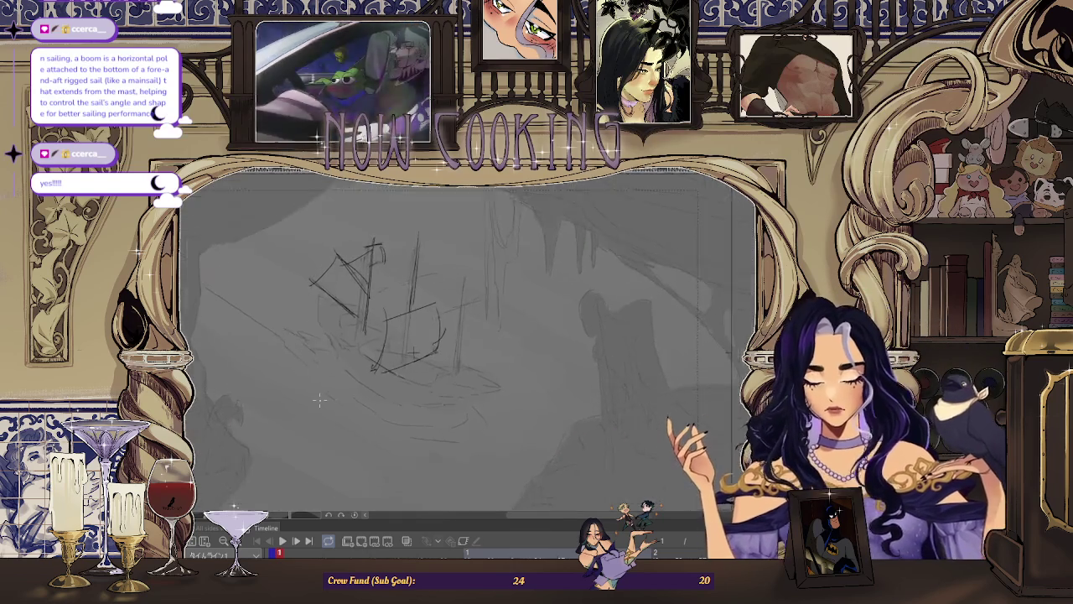
scroll(361, 352, "down", 1)
key("Delete")
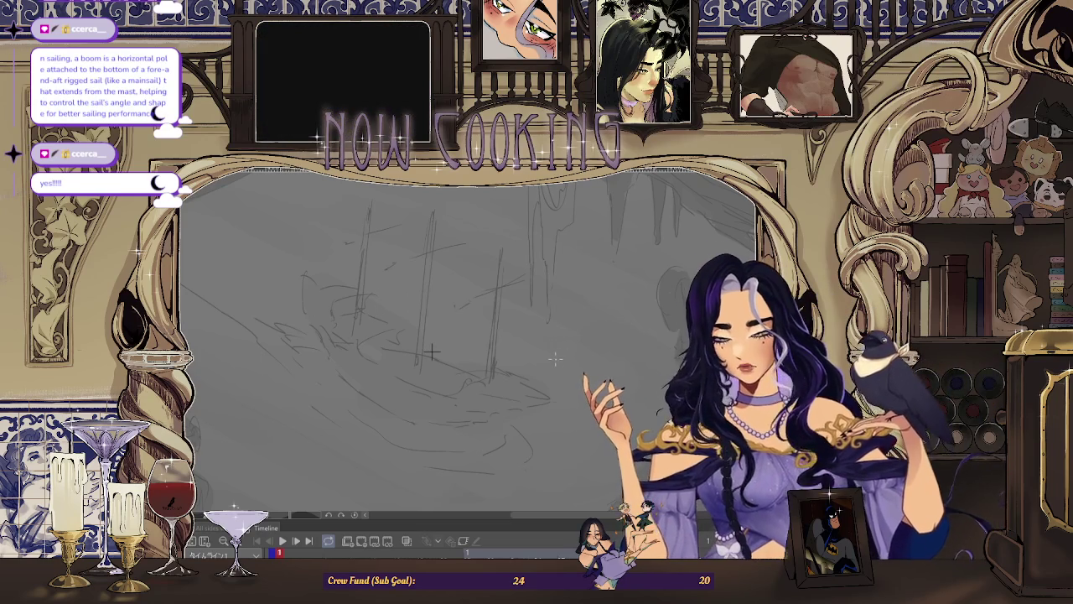
scroll(431, 352, "up", 2)
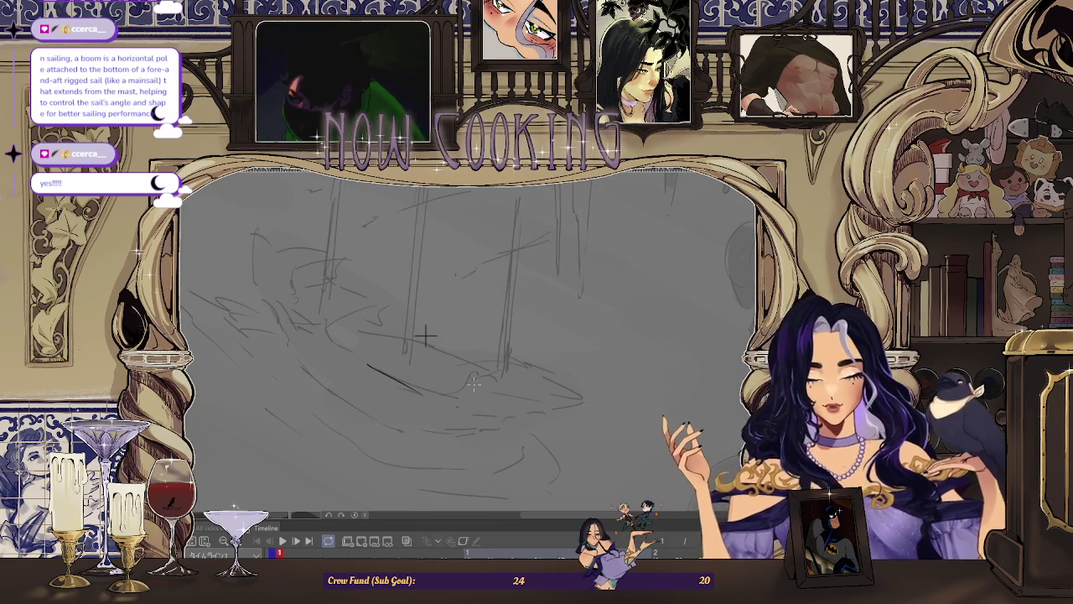
key("minus")
key("minus")
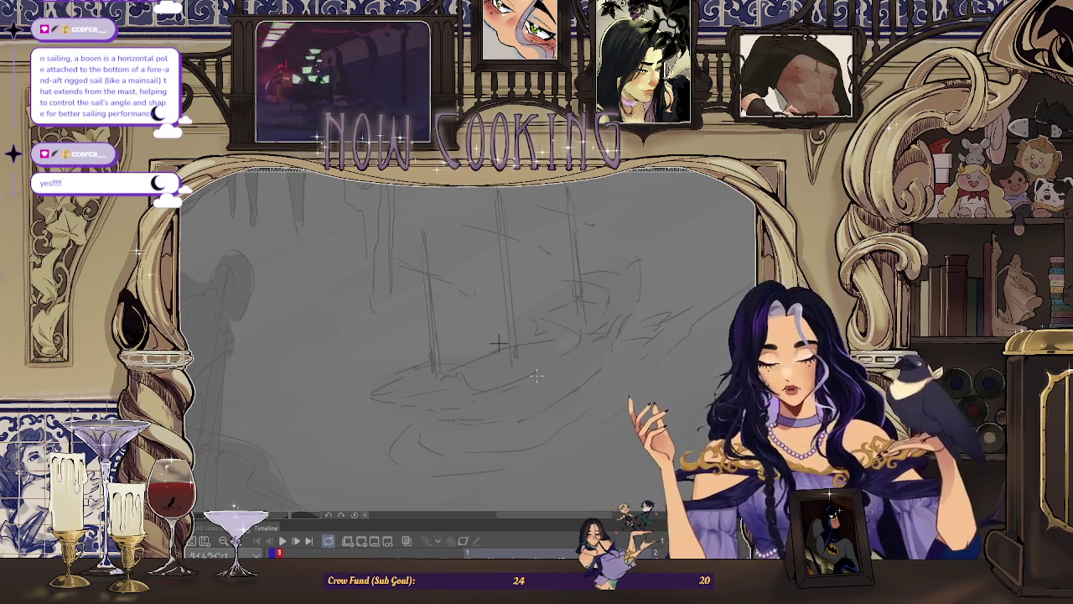
Draw a dark hull curve, undo a stray stroke, and redraw a darker hull line
left_click_drag(432, 410, 469, 409)
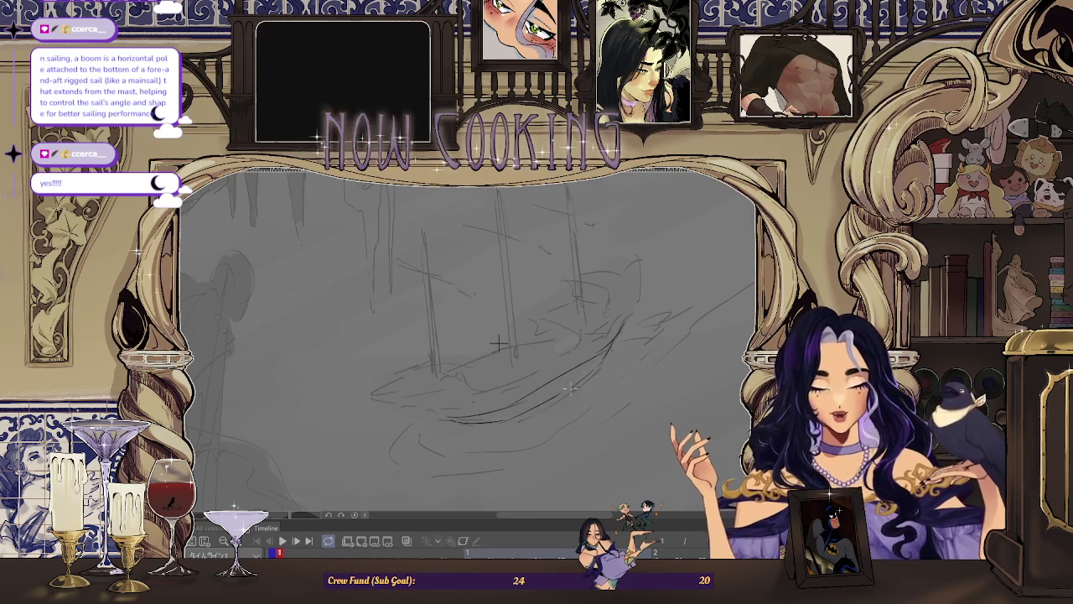
key("ctrl+z")
mouse_move(562, 353)
left_mouse_down()
mouse_move(556, 396)
mouse_move(519, 410)
left_mouse_up()
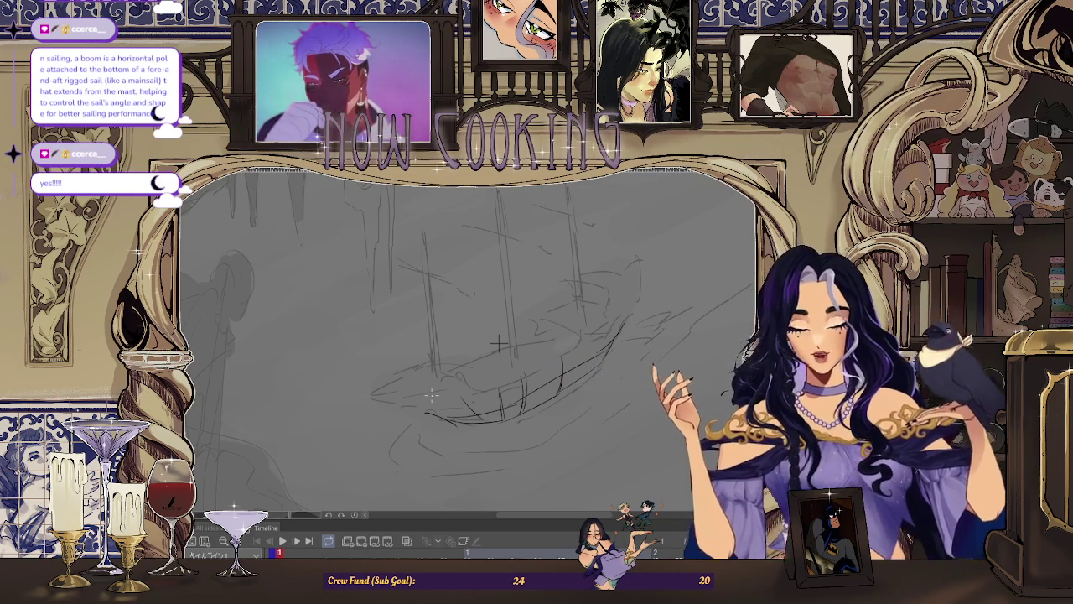
scroll(499, 344, "up", 1)
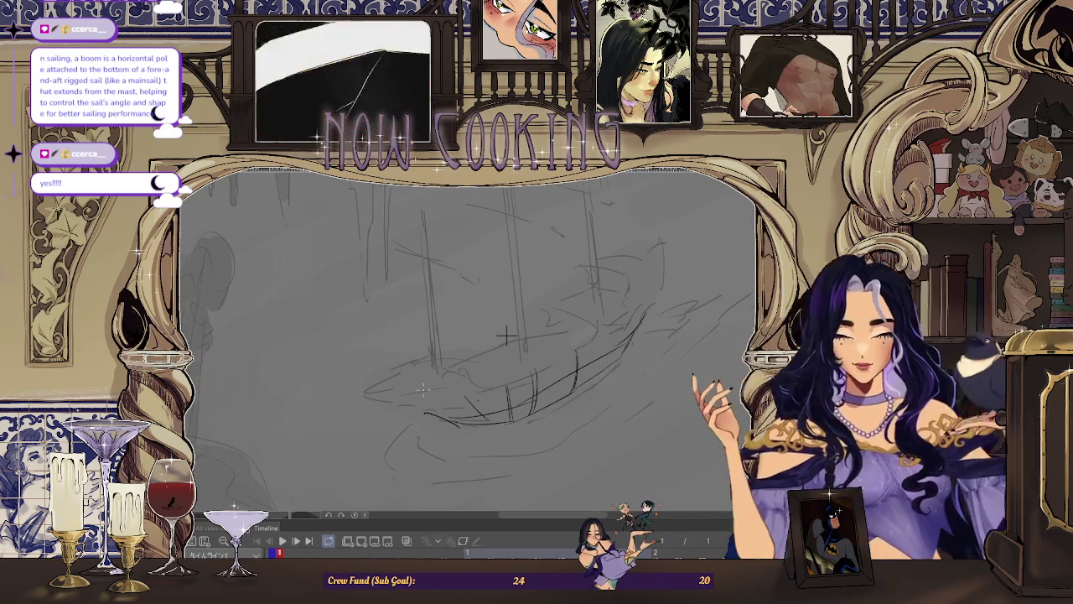
scroll(506, 335, "up", 2)
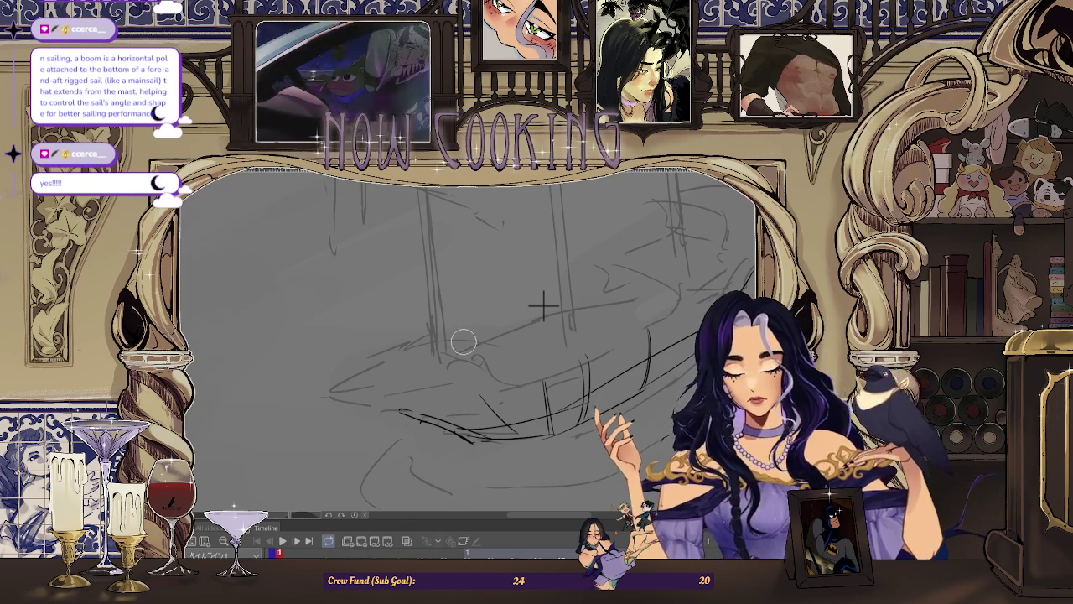
Rotate the view, redraw the hull curve slightly lower, then turn the ship upright again
key("-")
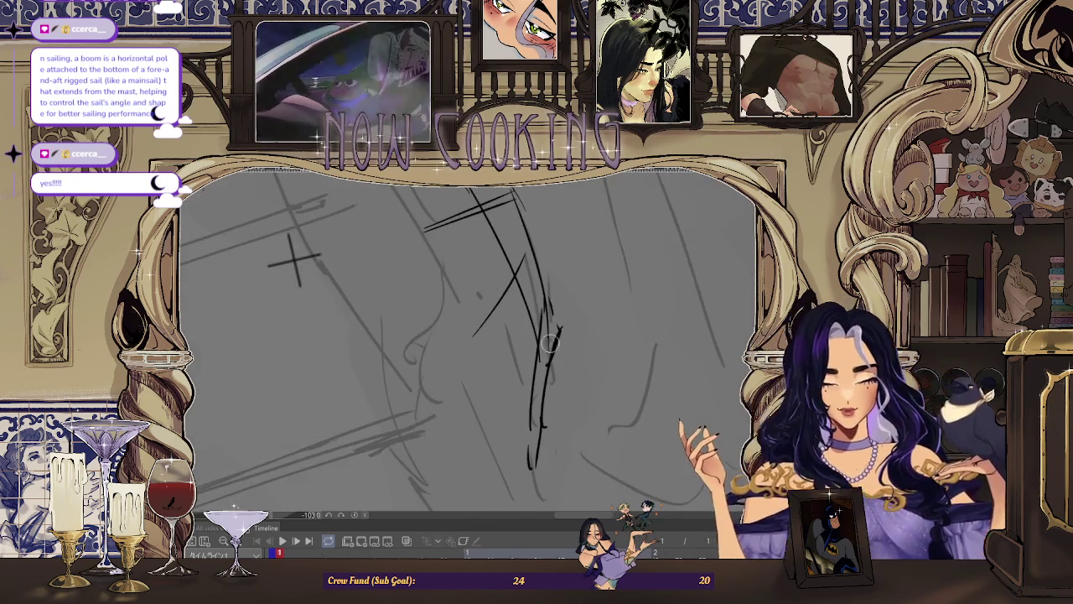
key("ctrl+z")
left_click_drag(549, 343, 536, 444)
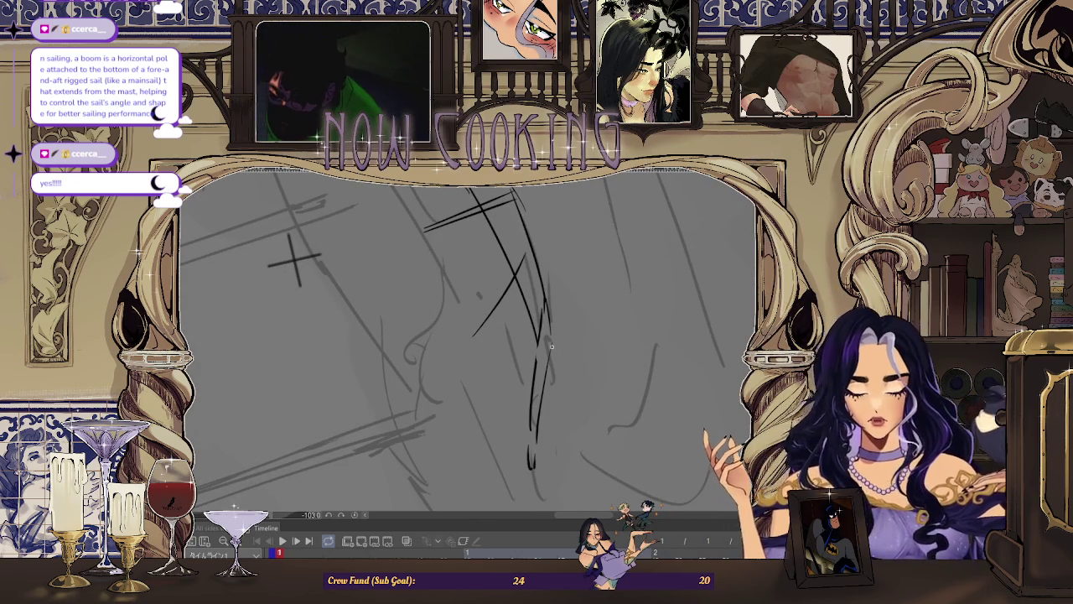
key("ctrl+at")
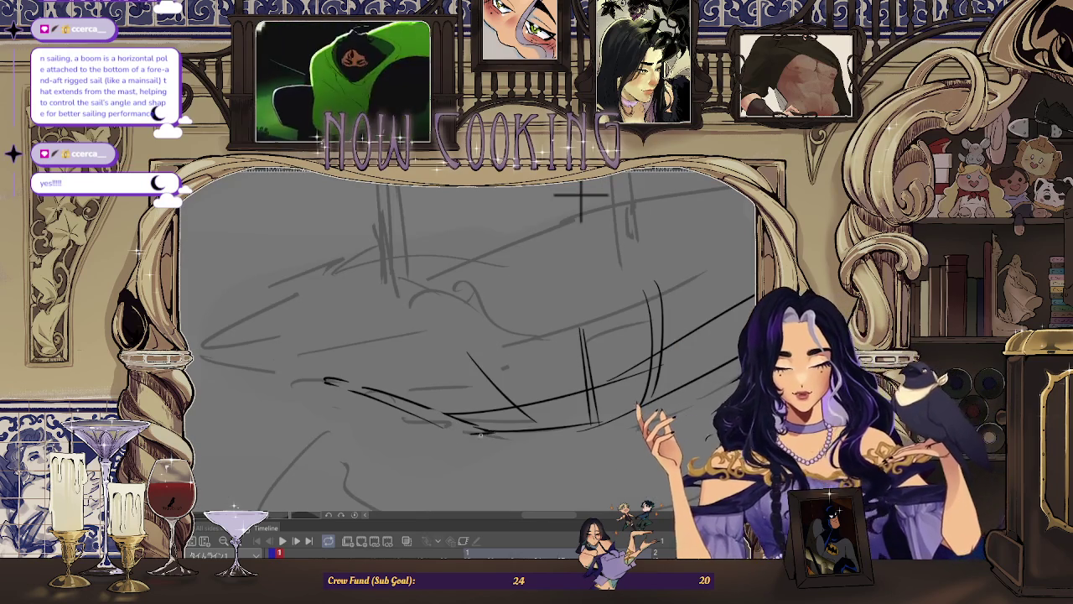
scroll(488, 433, "down", 2)
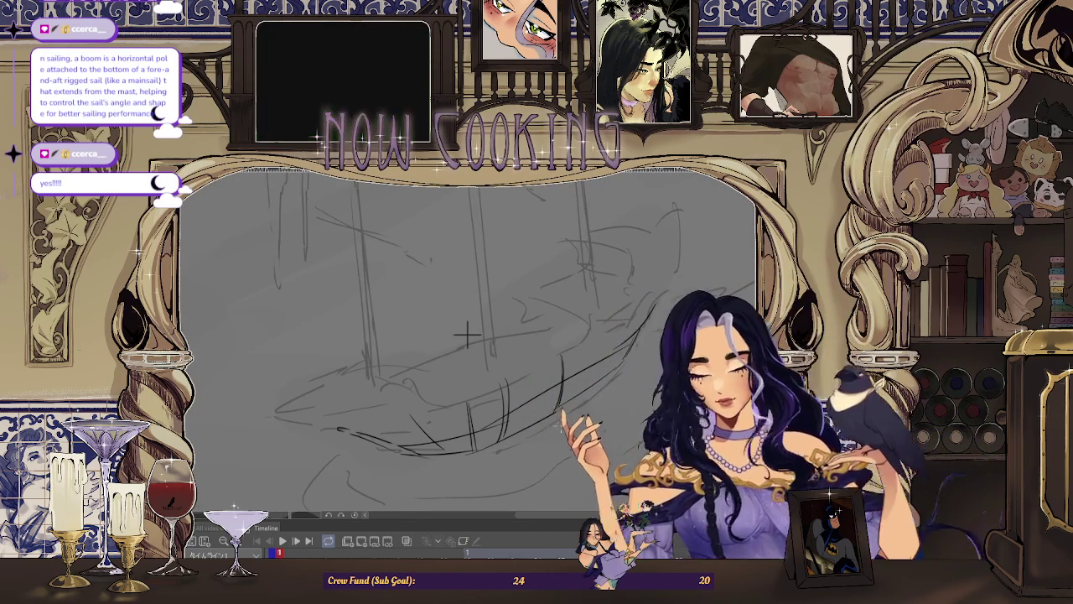
scroll(498, 451, "up", 2)
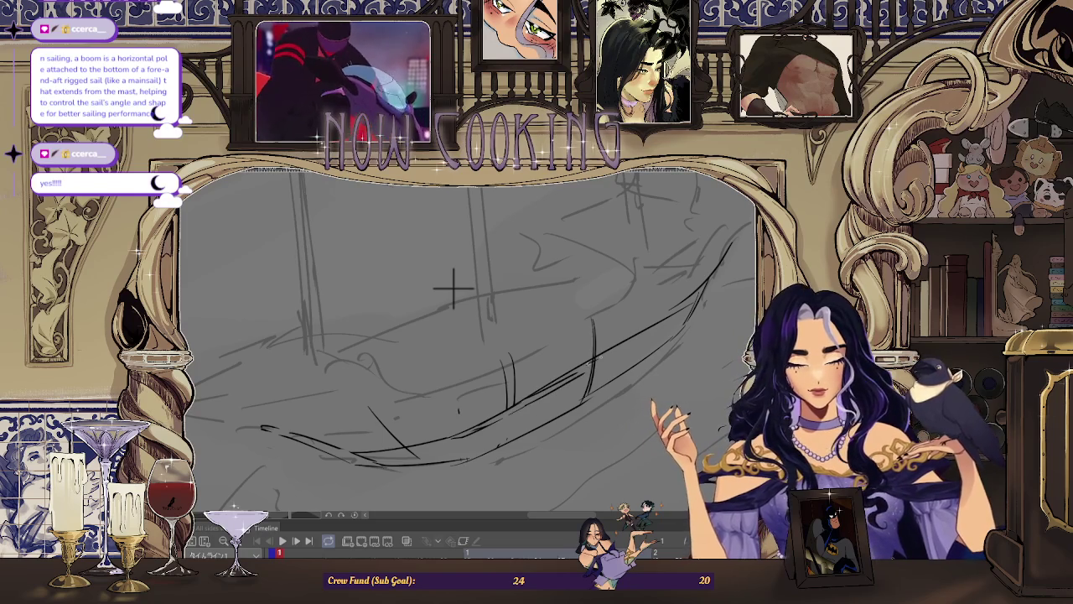
Mirror the view, pan the ship right, and add short strokes at the hull's right end
key("h")
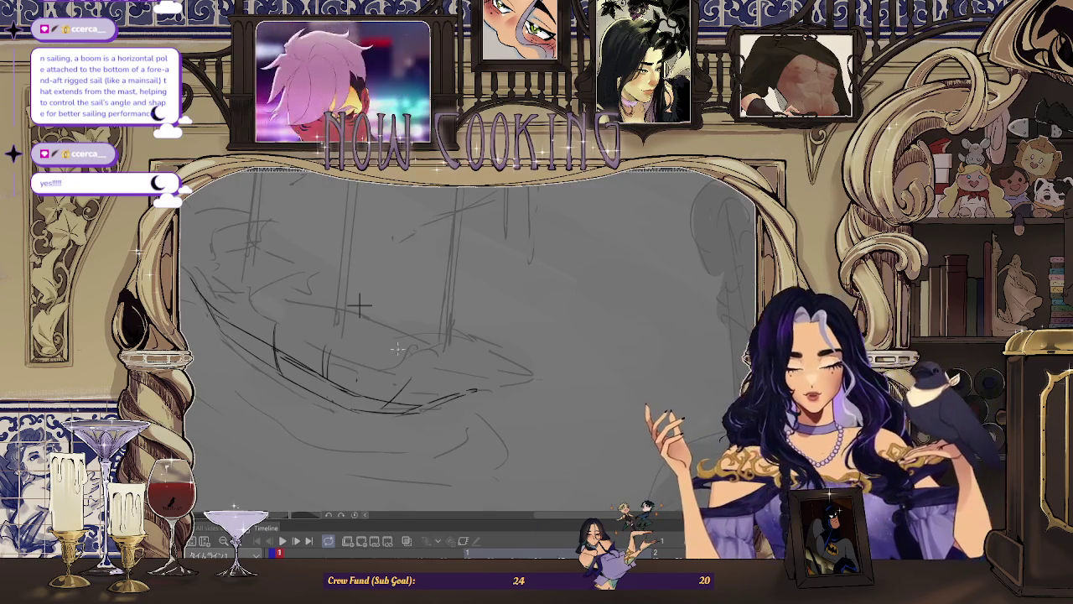
scroll(359, 306, "down", 1)
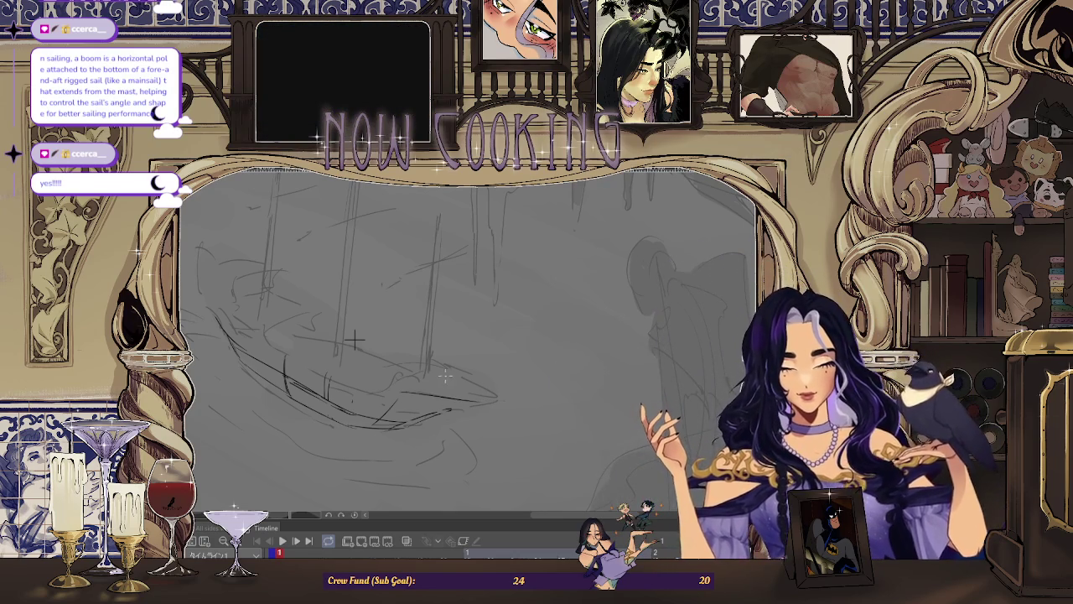
left_click_drag(356, 339, 566, 335)
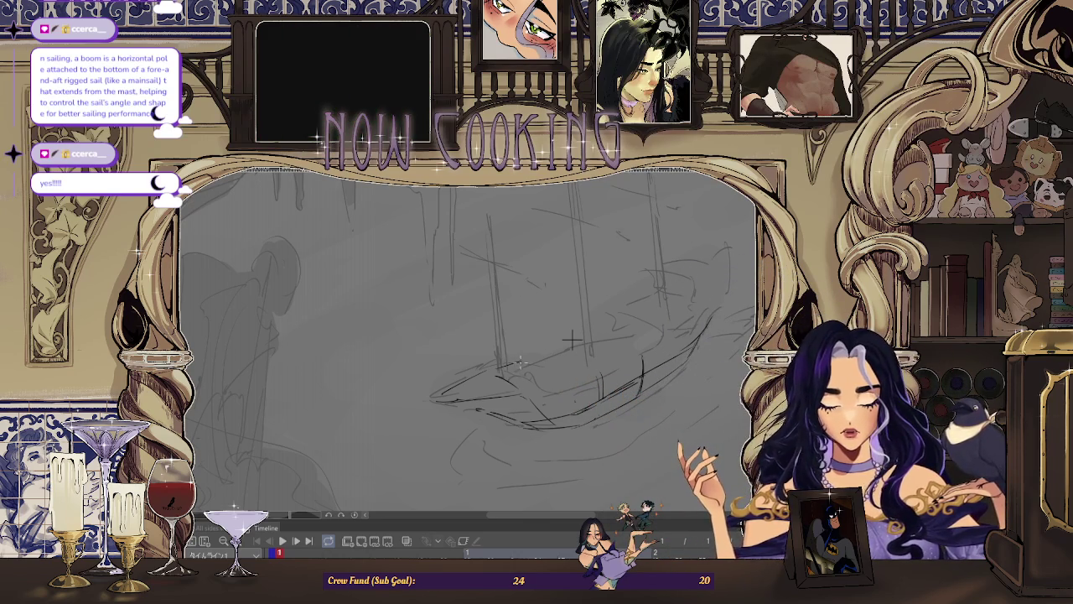
left_click_drag(519, 362, 555, 379)
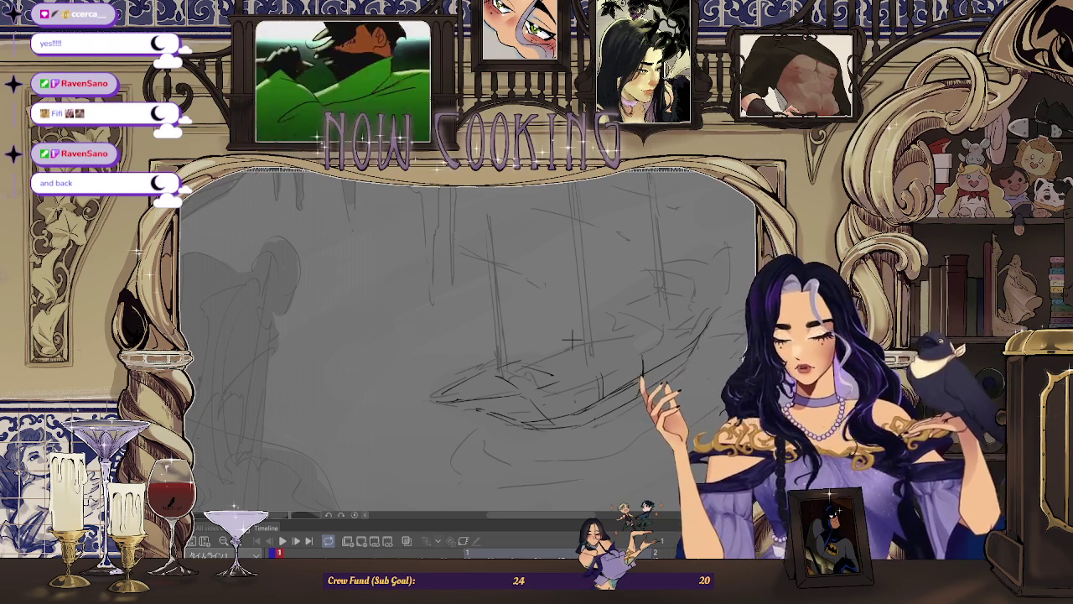
Zoom in and out on the ship sketch and mirror the view to check its proportions
left_click_drag(572, 339, 522, 336)
scroll(453, 325, "up", 2)
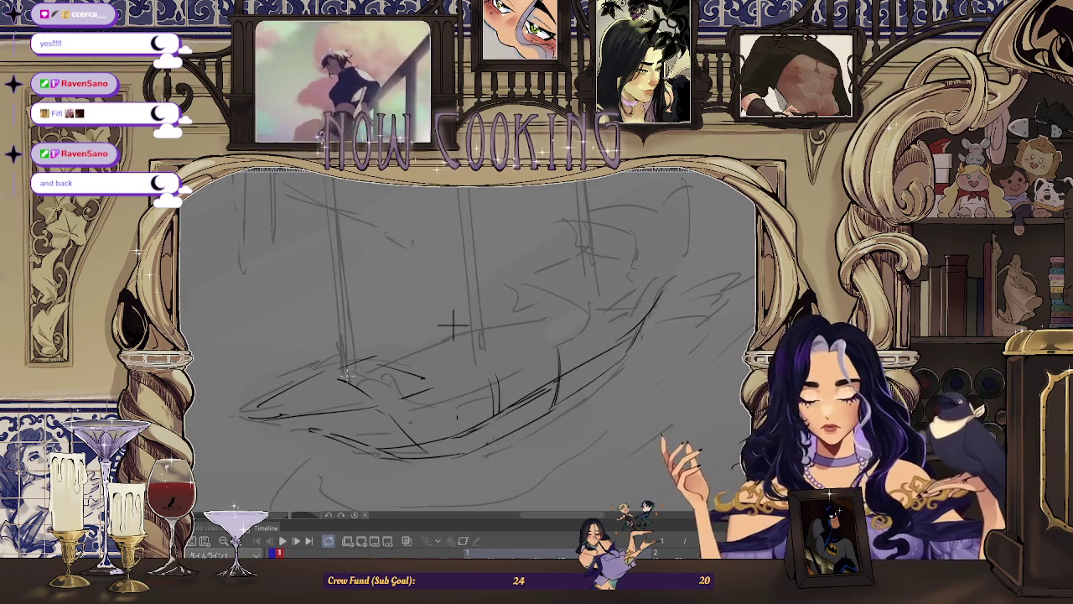
scroll(453, 327, "down", 1)
scroll(457, 335, "down", 1)
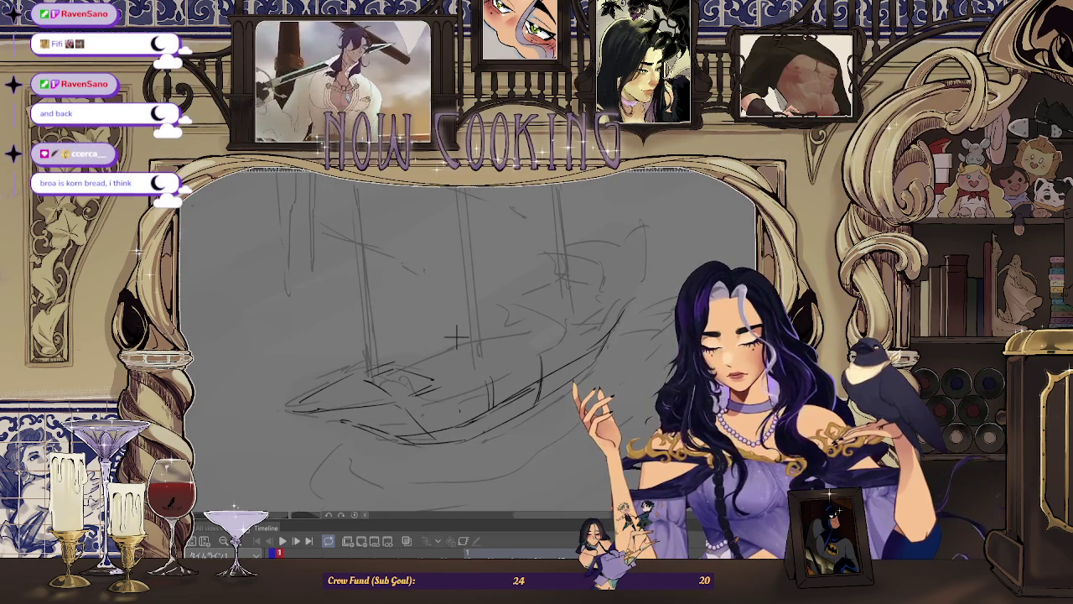
scroll(457, 331, "up", 1)
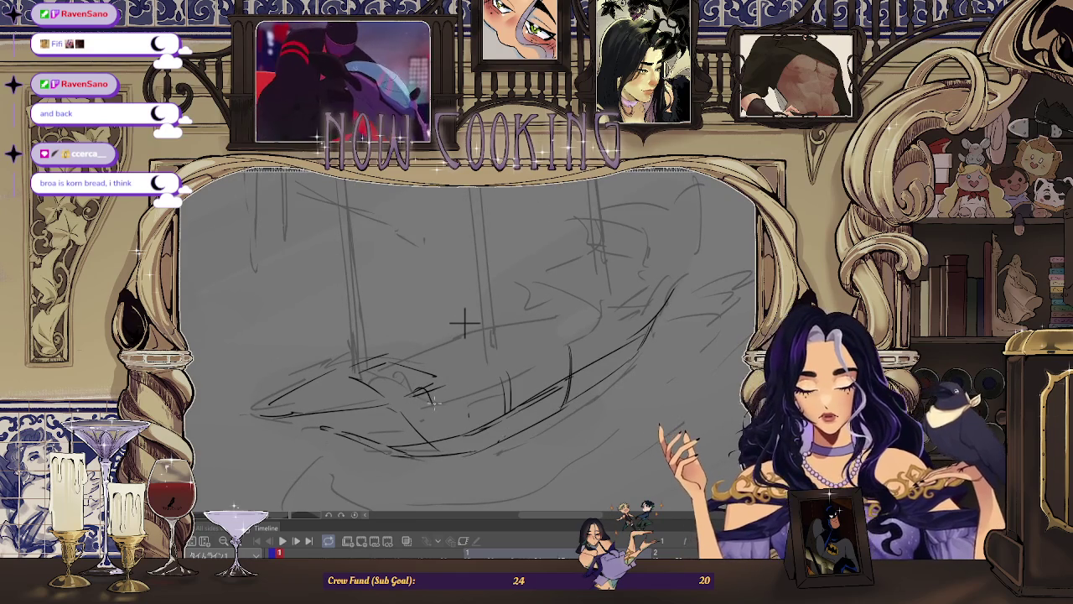
scroll(465, 323, "down", 1)
scroll(405, 298, "down", 1)
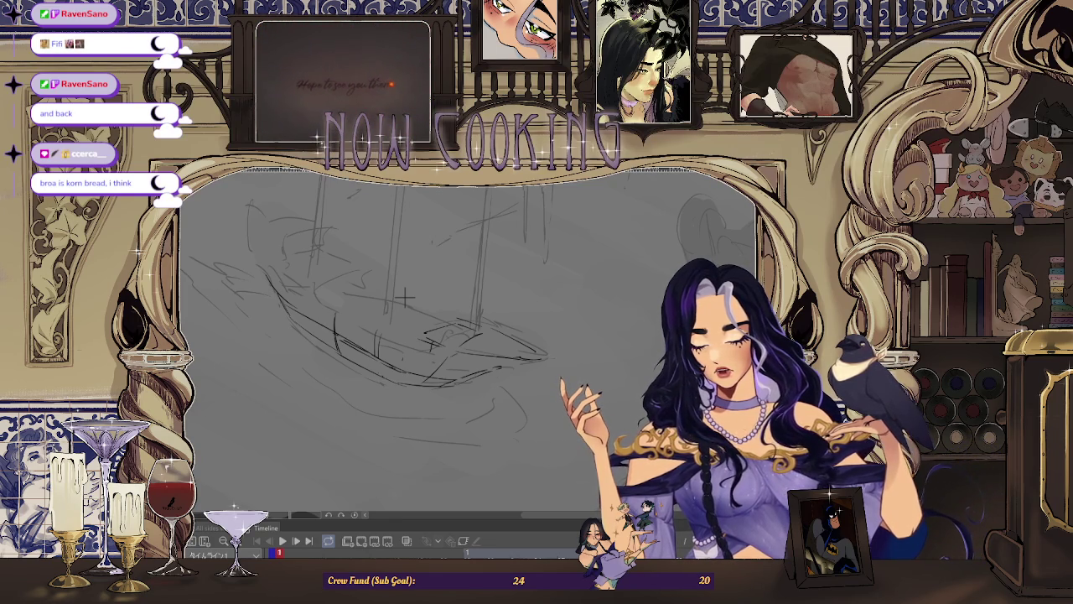
key("ctrl+plus")
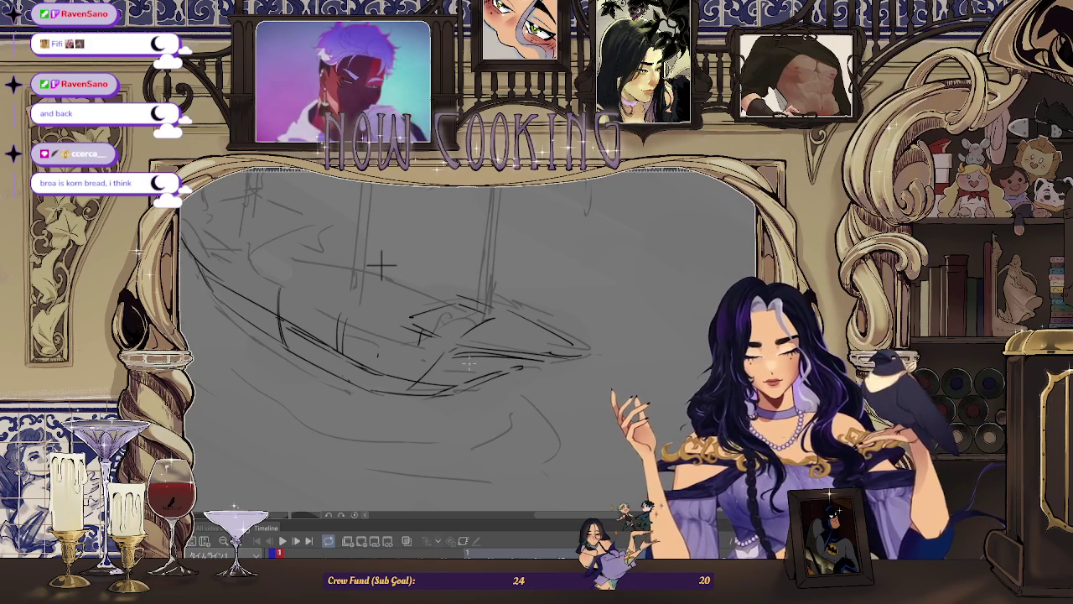
key("ctrl+minus")
key("m")
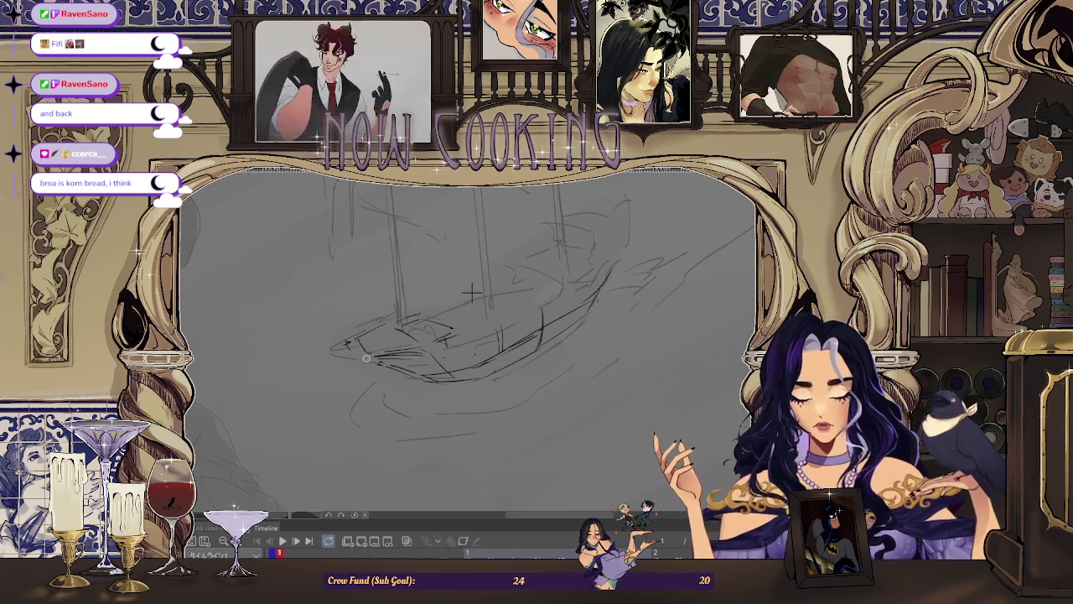
scroll(370, 361, "up", 2)
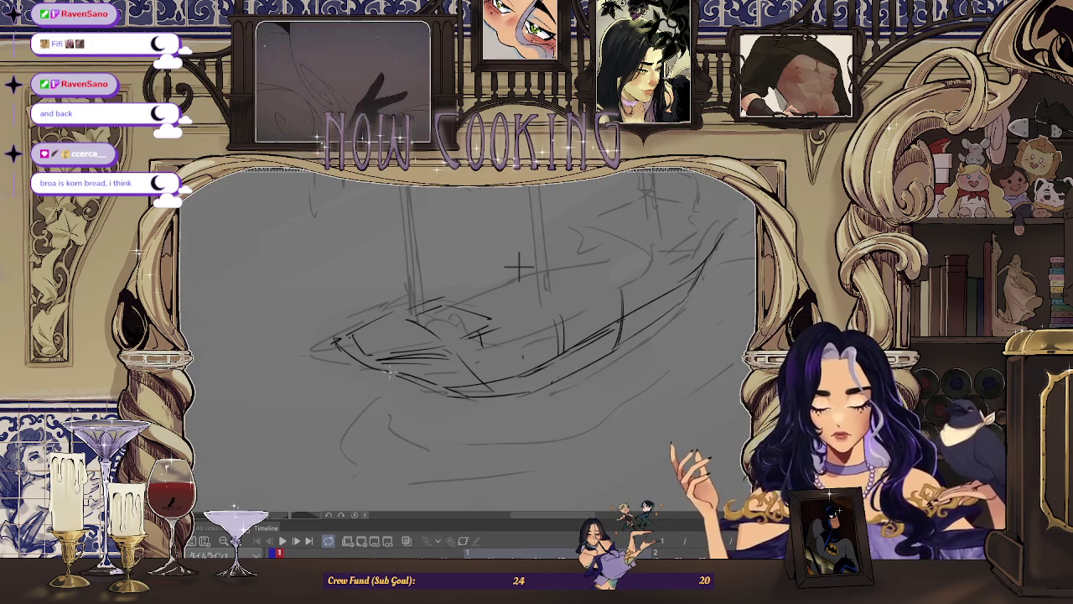
scroll(519, 266, "down", 2)
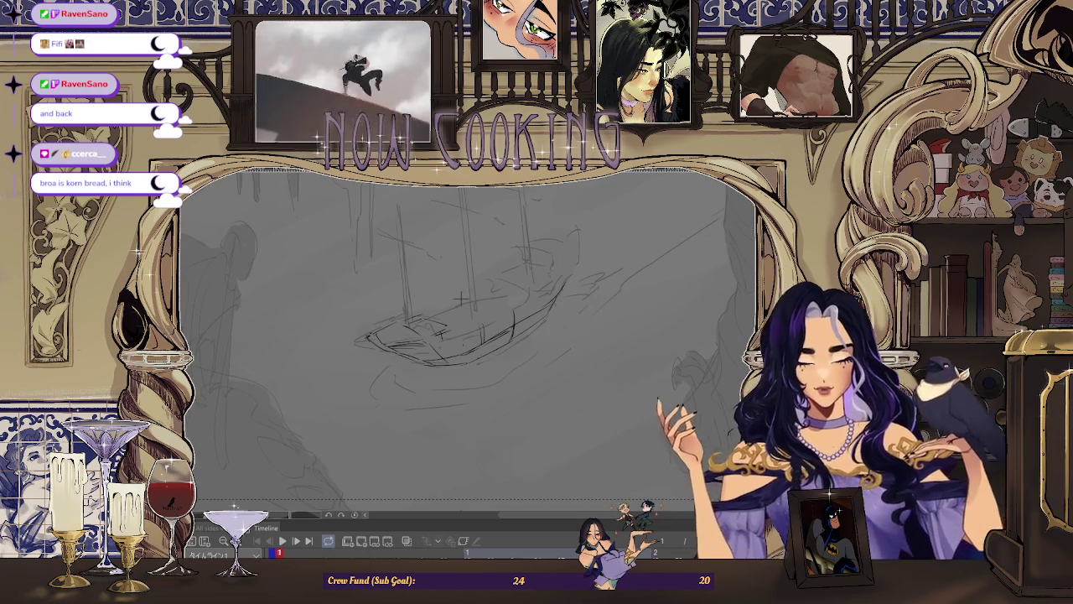
Mirror the view and erase the stray curved stroke on the hull
scroll(611, 360, "down", 1)
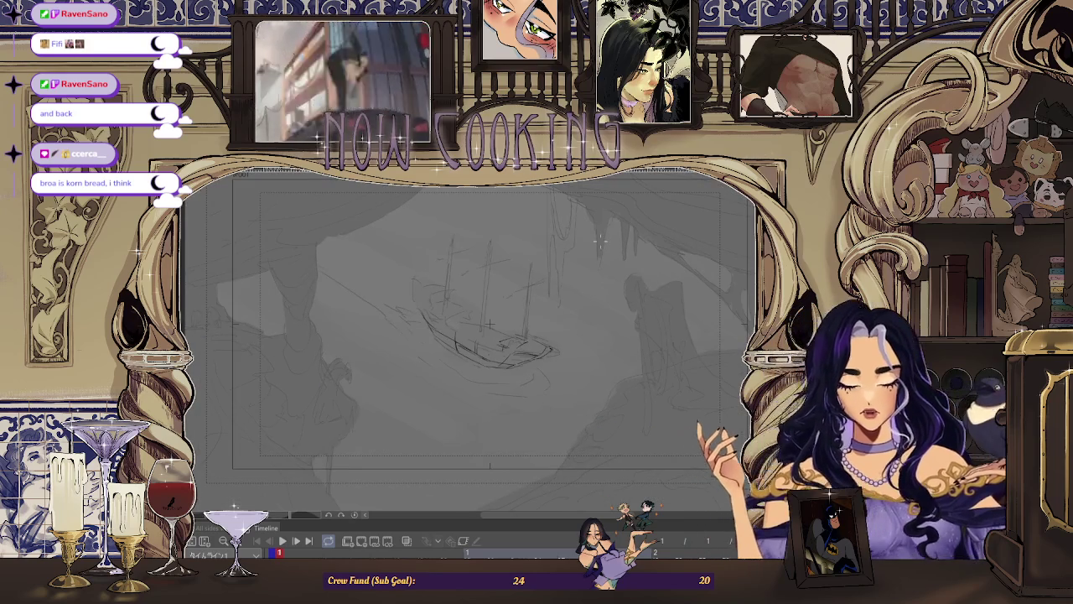
scroll(605, 302, "down", 1)
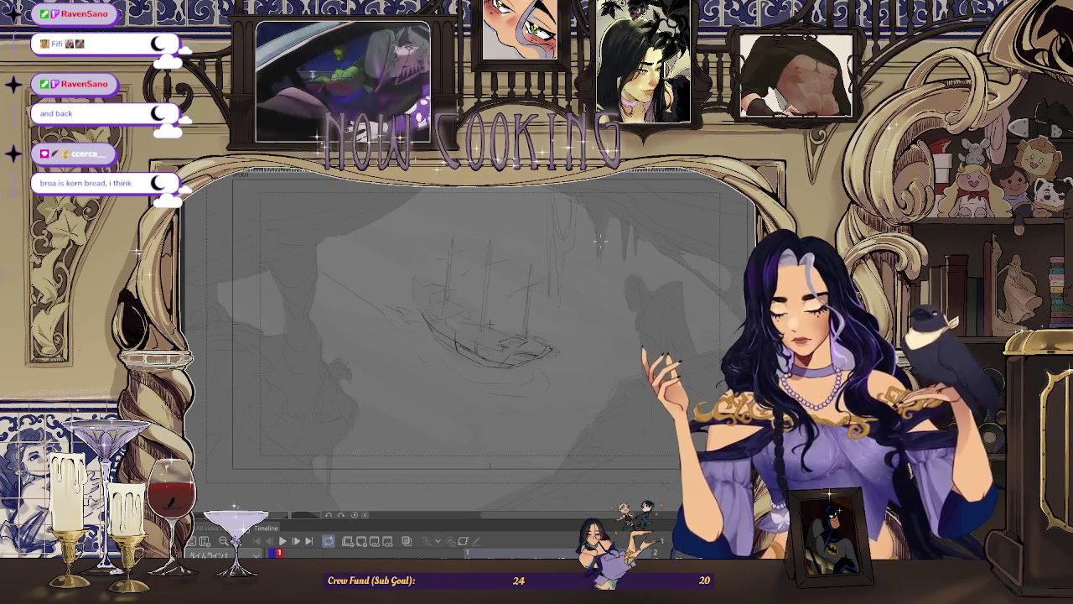
scroll(536, 411, "up", 2)
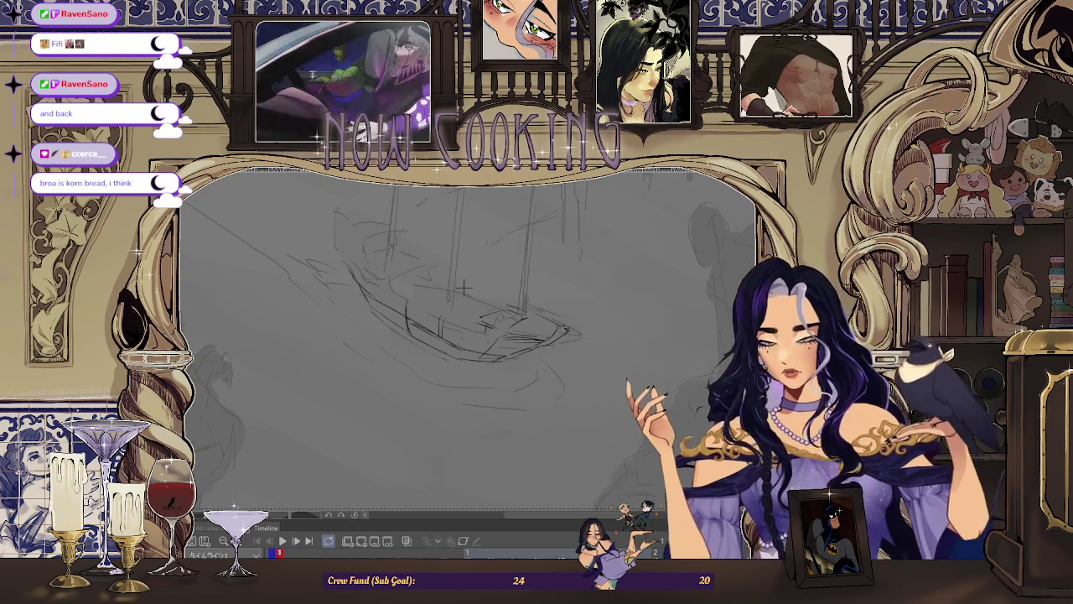
key("h")
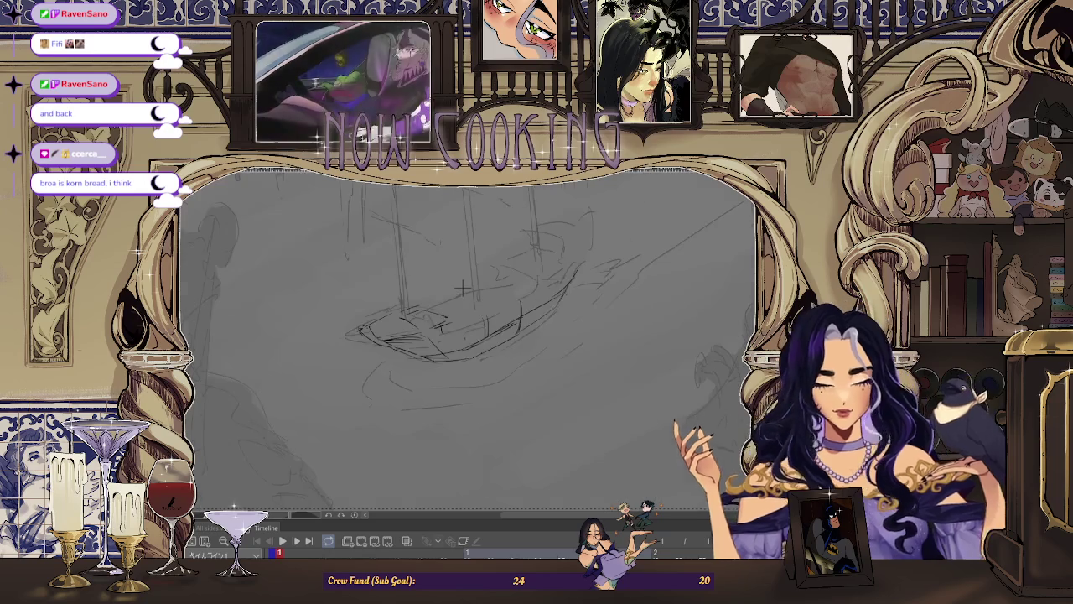
scroll(462, 289, "up", 1)
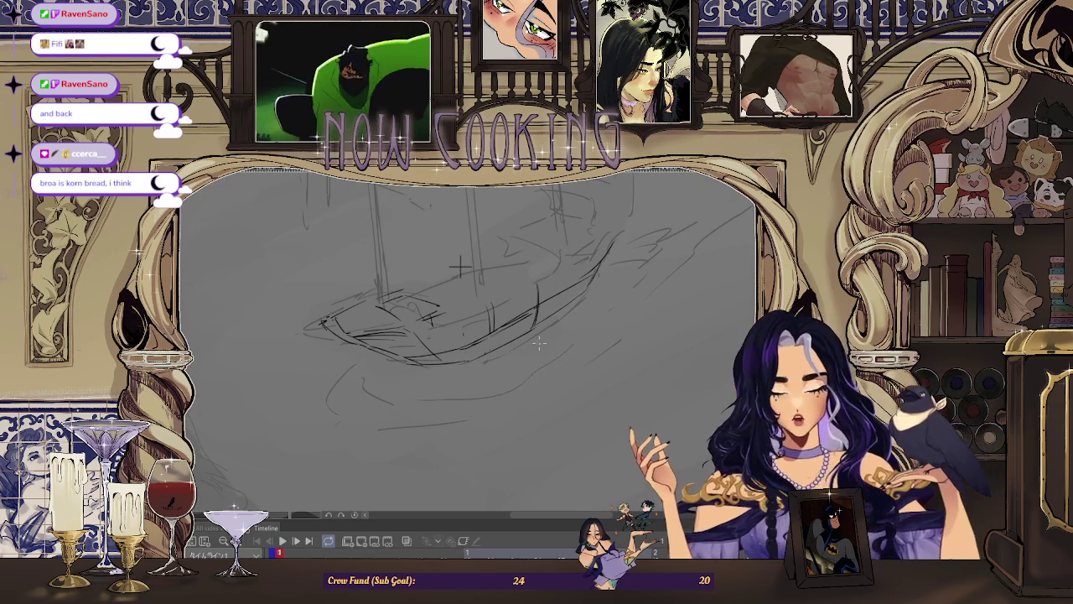
scroll(507, 331, "up", 2)
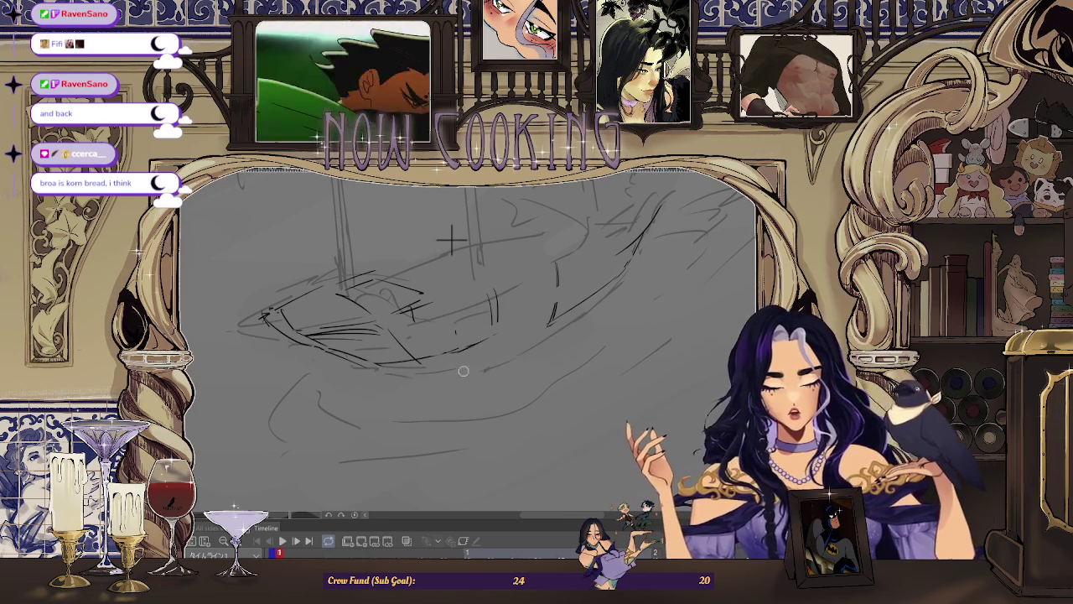
left_click_drag(553, 323, 574, 306)
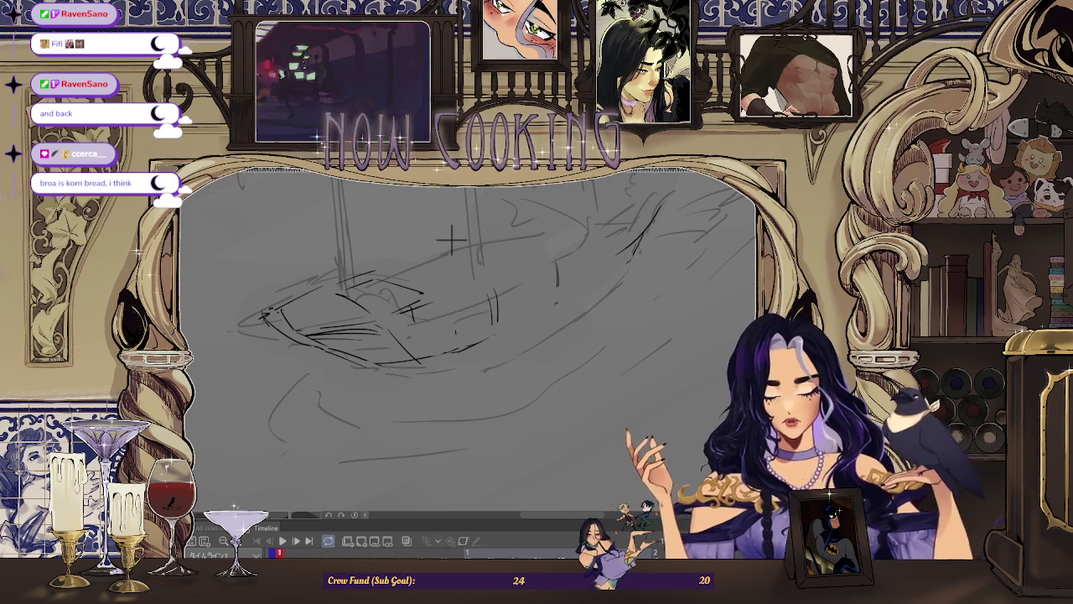
Flip the view back, recentre the ship and cave, and start a free transform (Ctrl+T)
left_click_drag(451, 241, 428, 289)
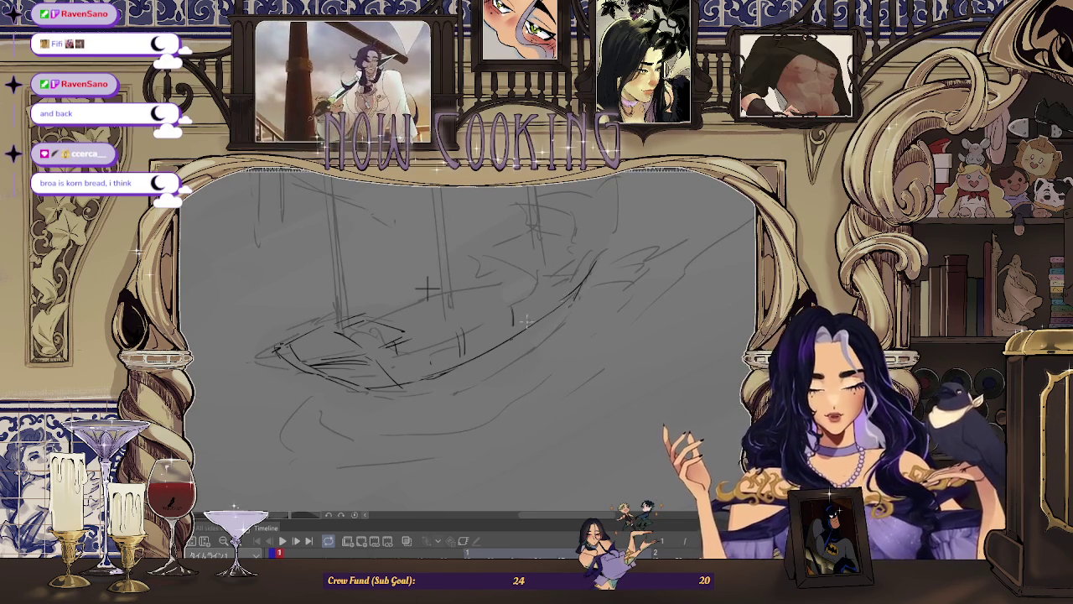
key("h")
left_click_drag(430, 277, 373, 320)
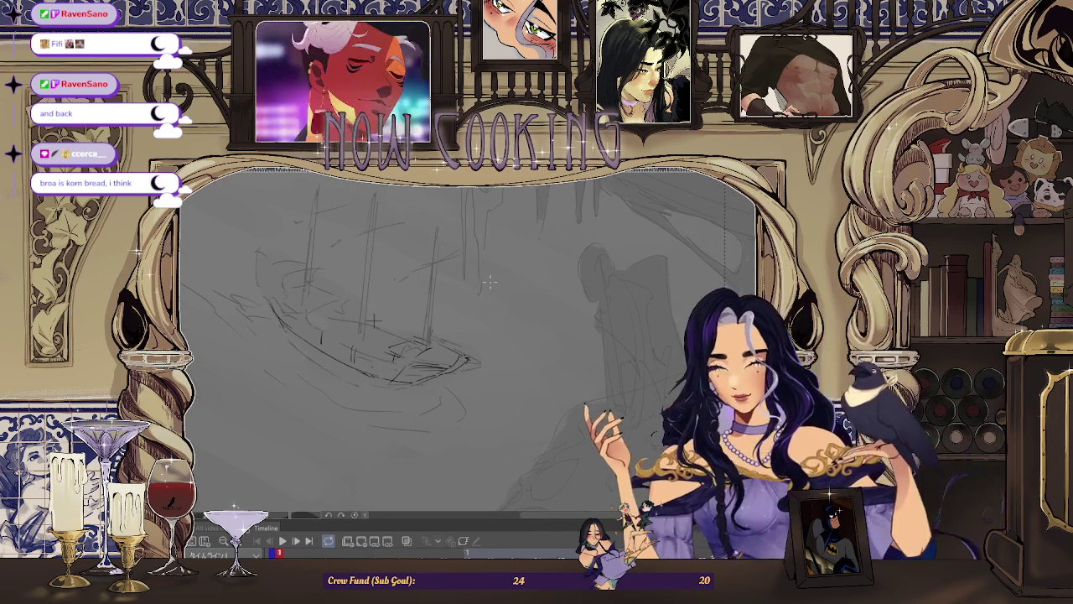
key("ctrl+t")
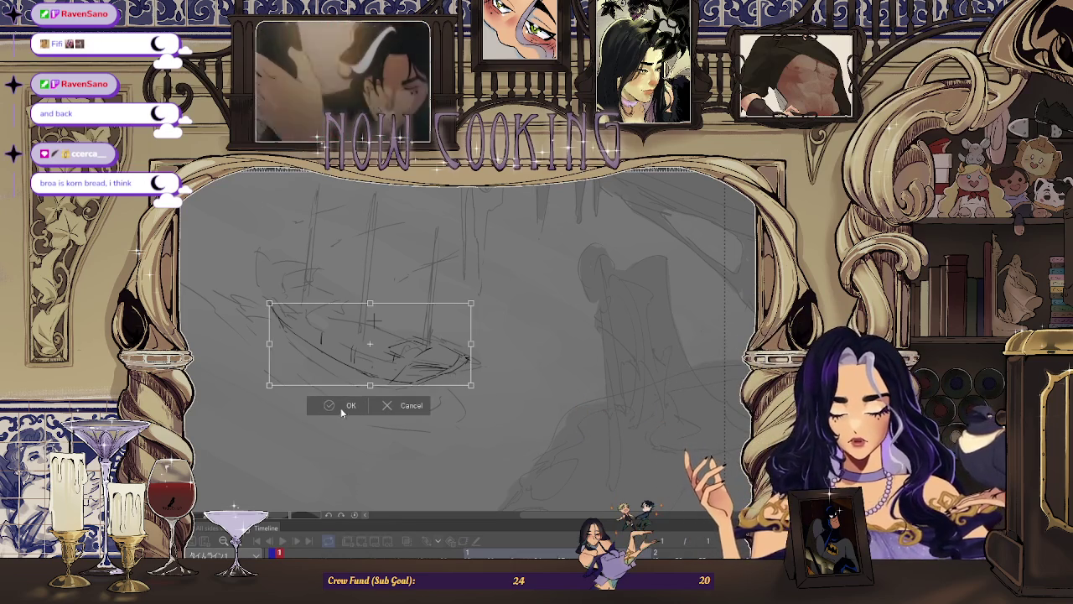
Confirm the transform so the resized ship settles within the cave
left_click(343, 409)
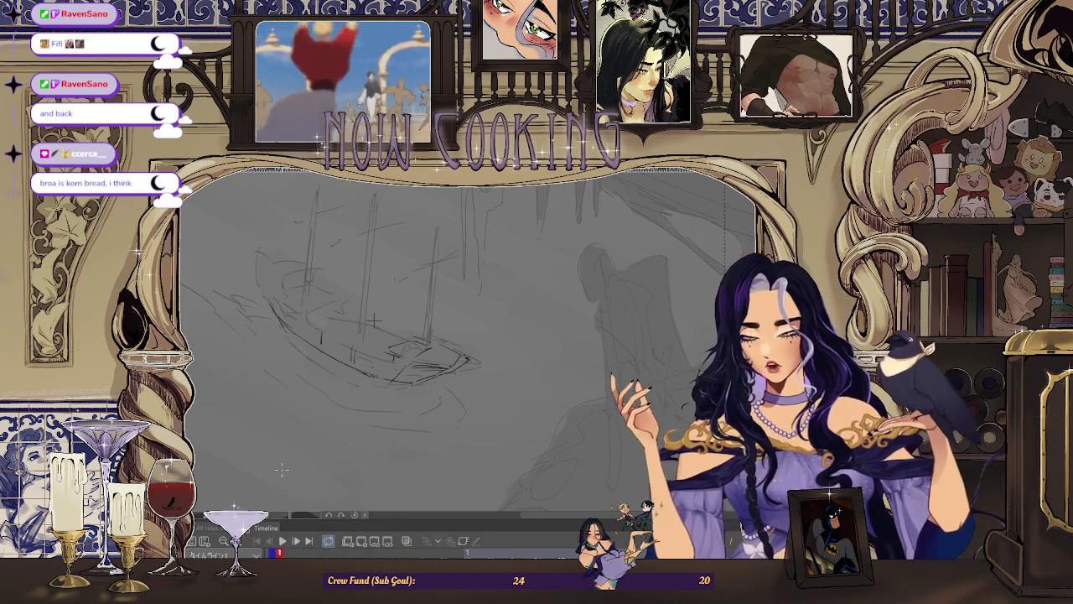
scroll(315, 293, "up", 2)
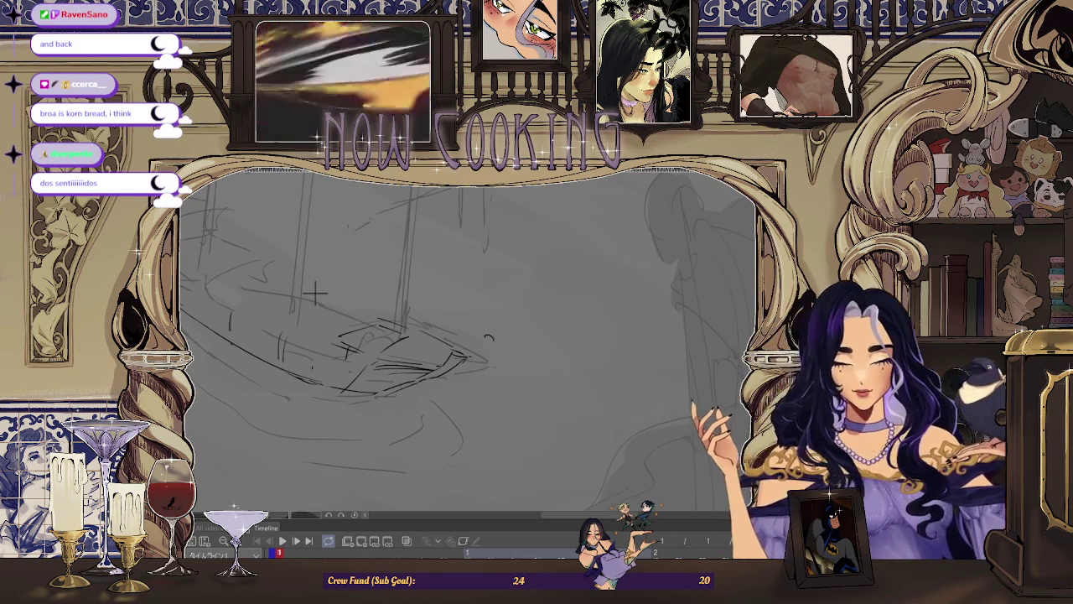
Mirror and tilt the view around the bow to add a long diagonal bowsprit
key("h")
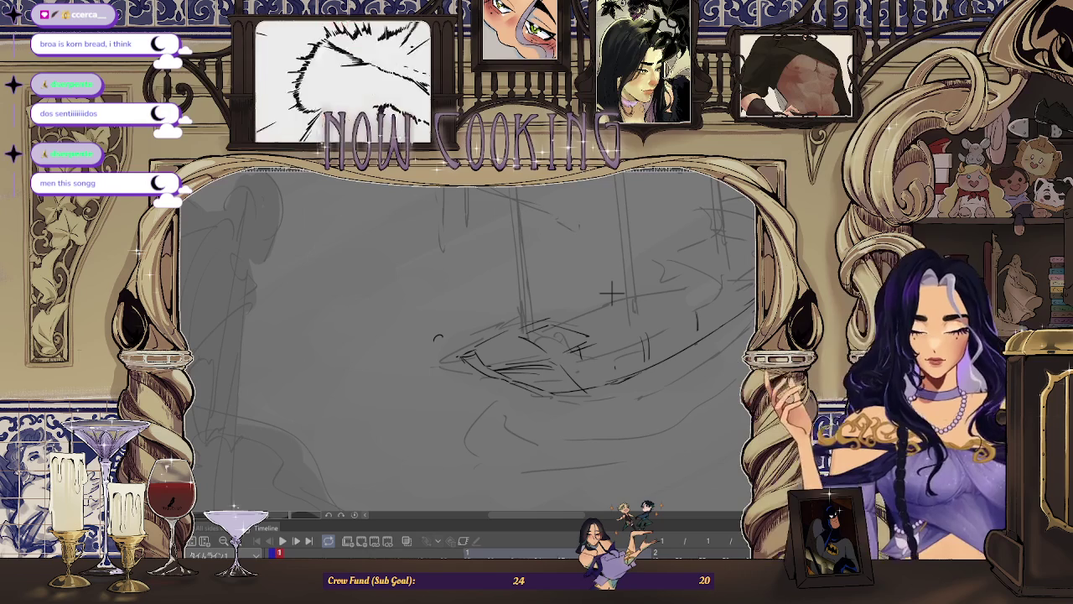
left_click_drag(612, 294, 484, 342)
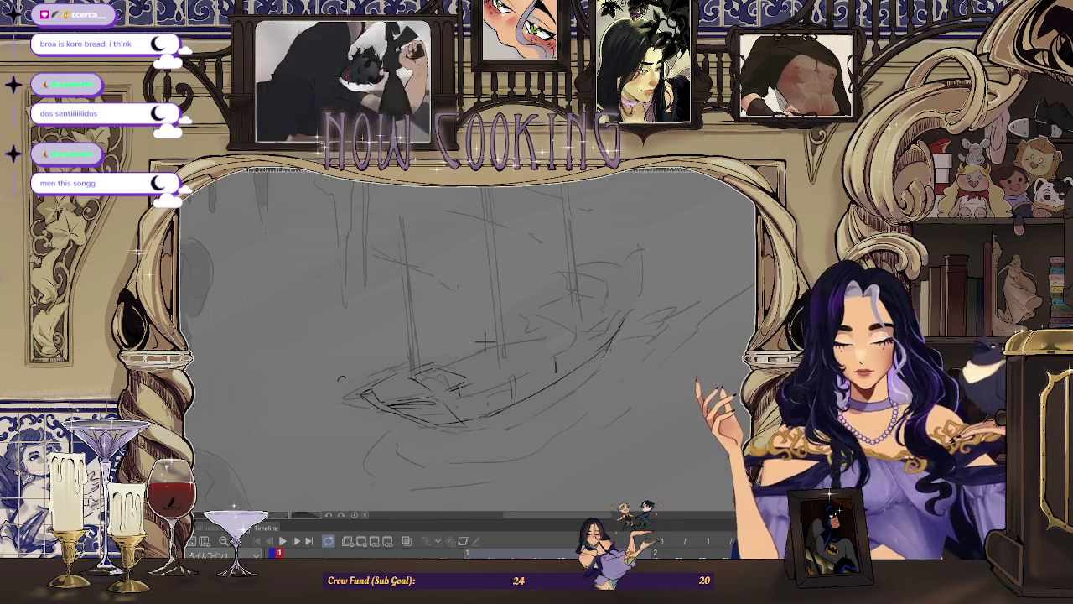
key("h")
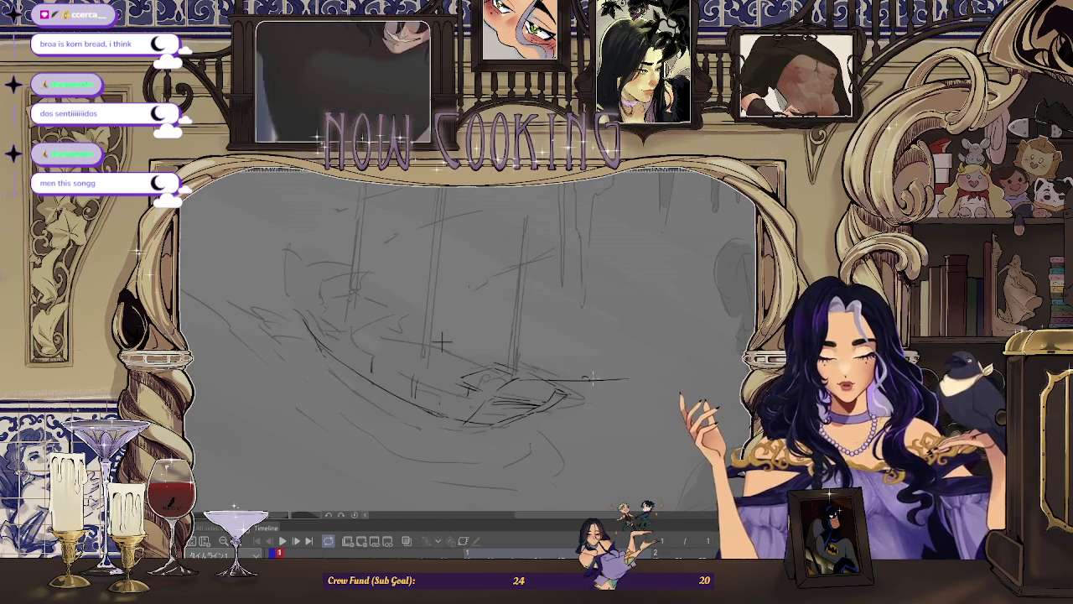
key("minus")
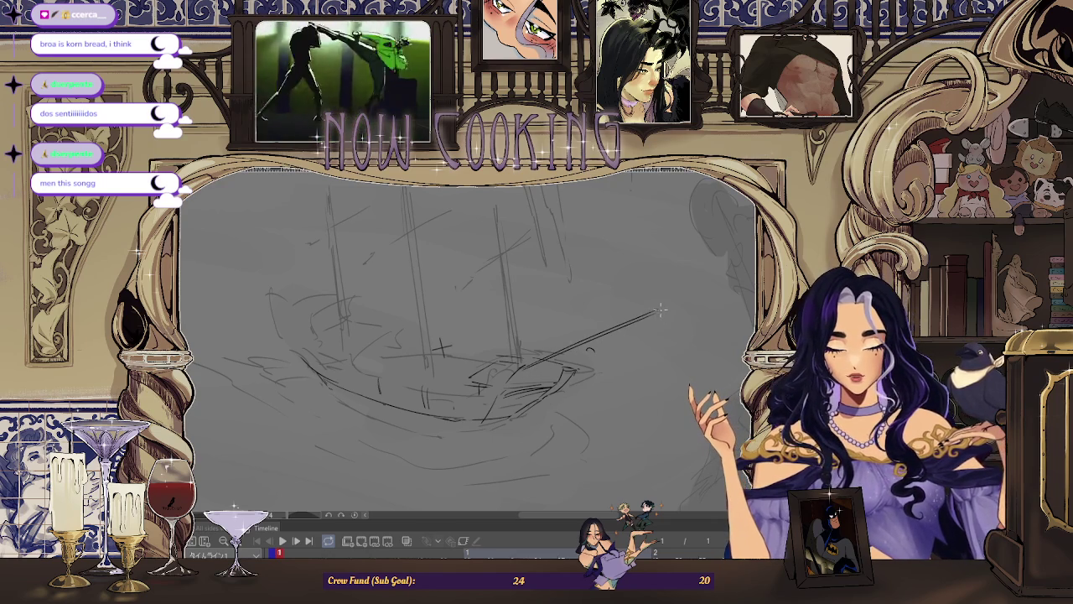
key("h")
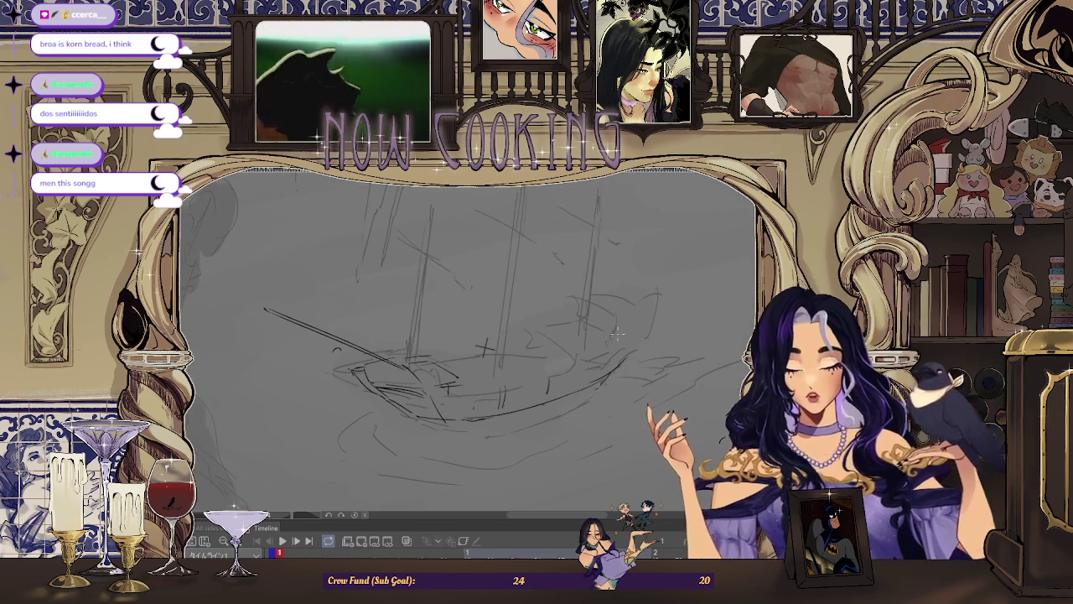
Rotate the view diagonally, zoom out, mirror it, and zoom back in on the ship
left_click_drag(485, 347, 517, 411)
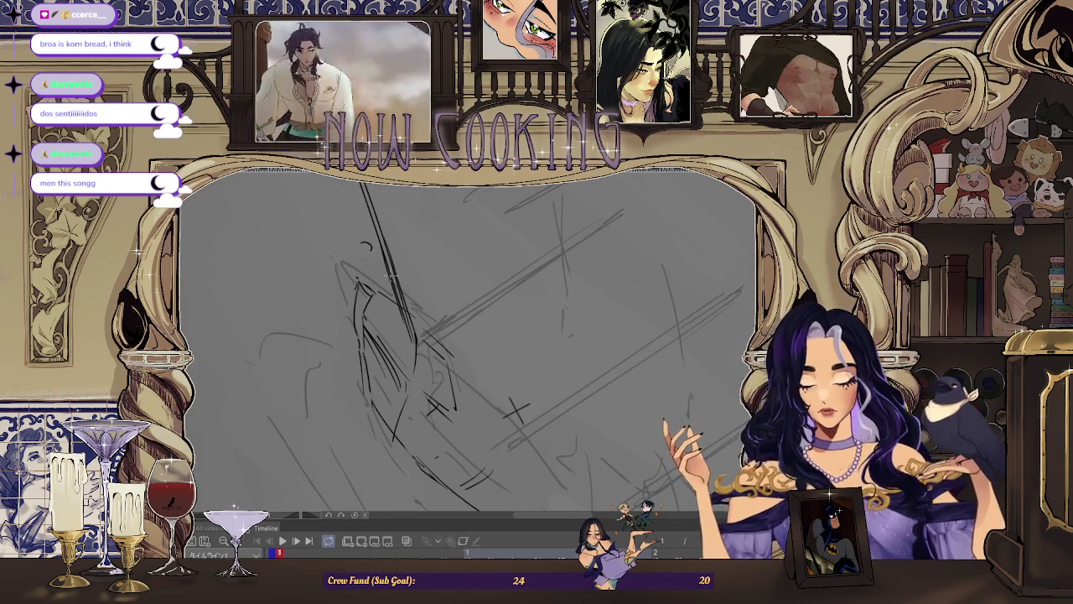
left_click_drag(517, 411, 553, 452)
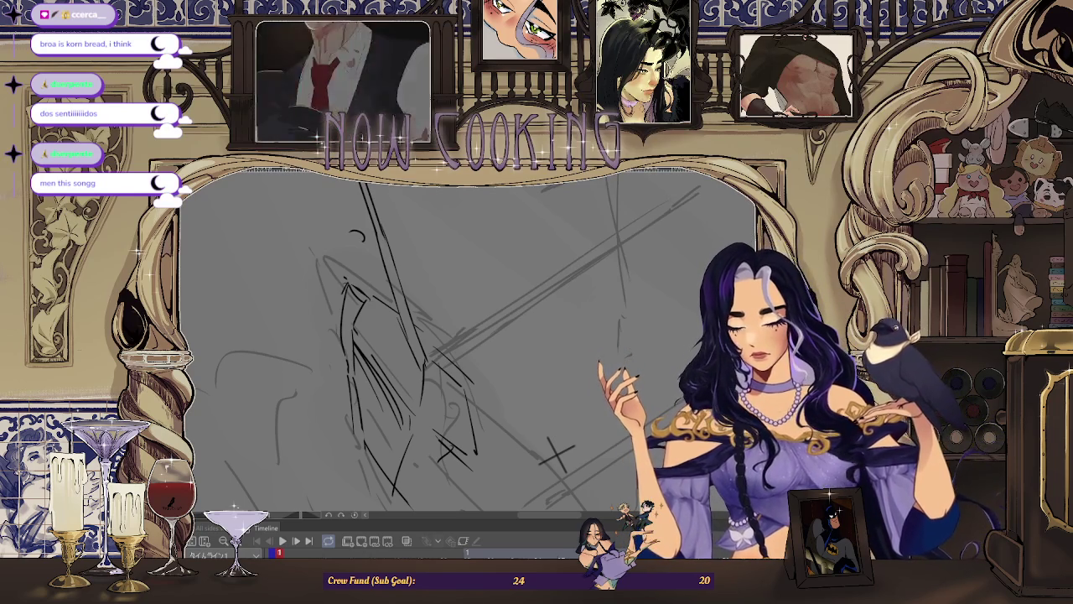
scroll(459, 320, "down", 3)
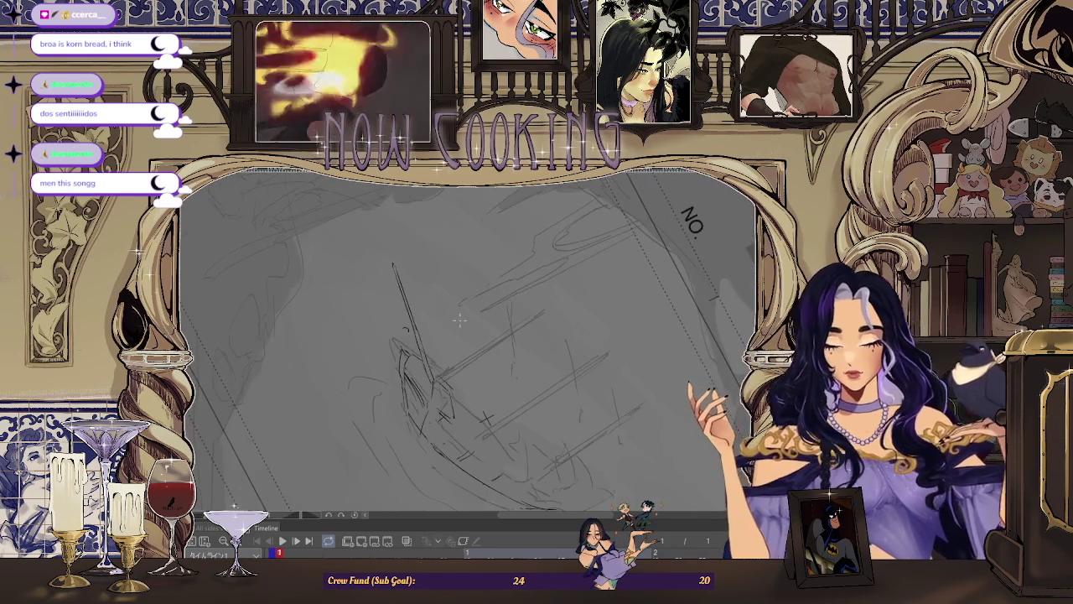
scroll(459, 320, "down", 2)
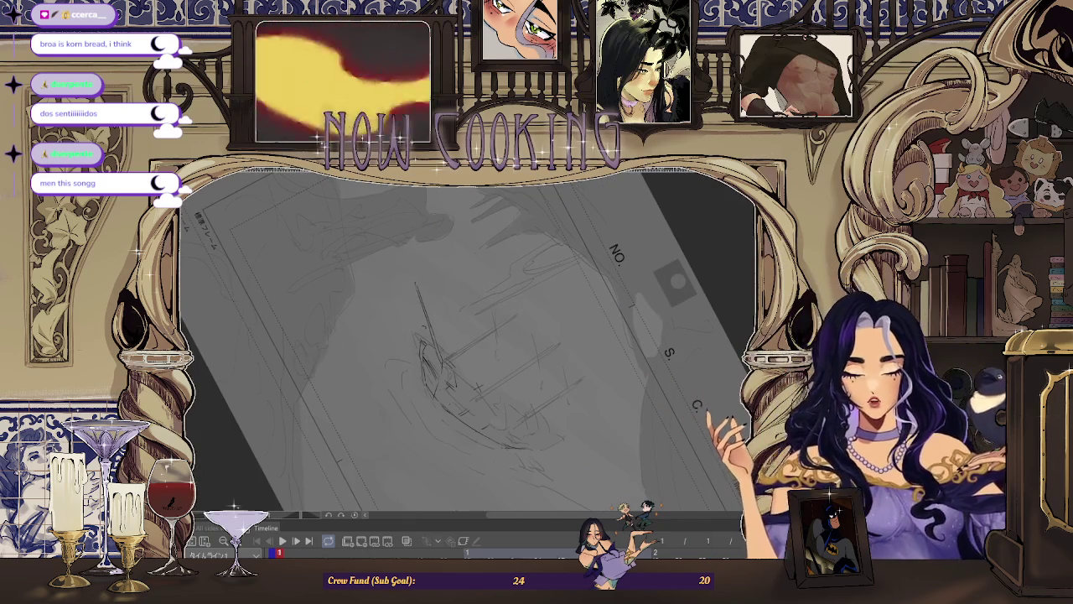
key("h")
scroll(508, 361, "up", 3)
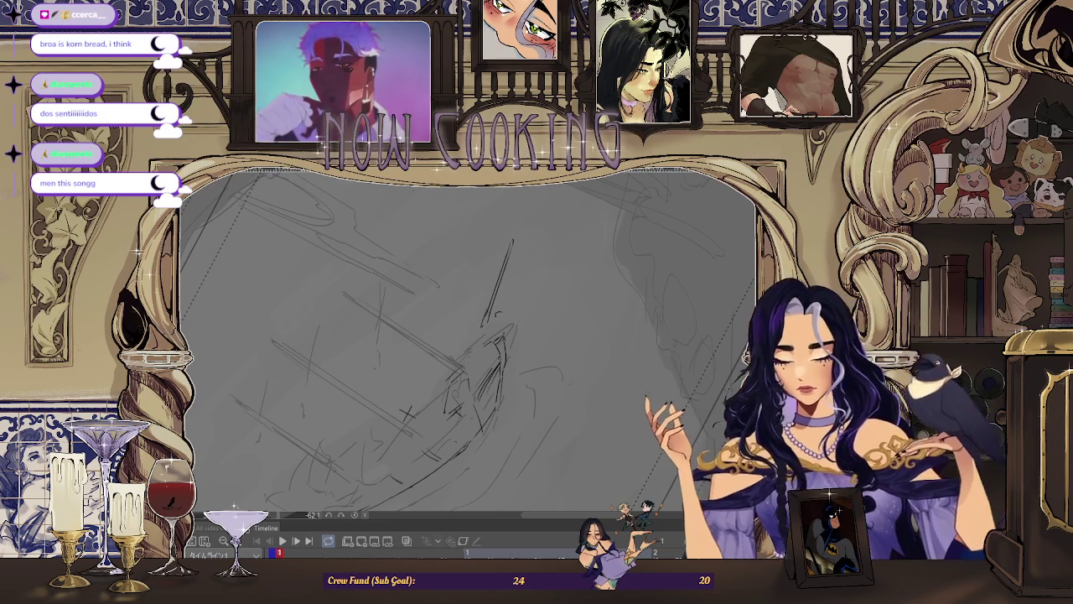
Lasso the long diagonal stroke at the bow and transform it into an upward-angled bowsprit
left_click_drag(495, 316, 485, 328)
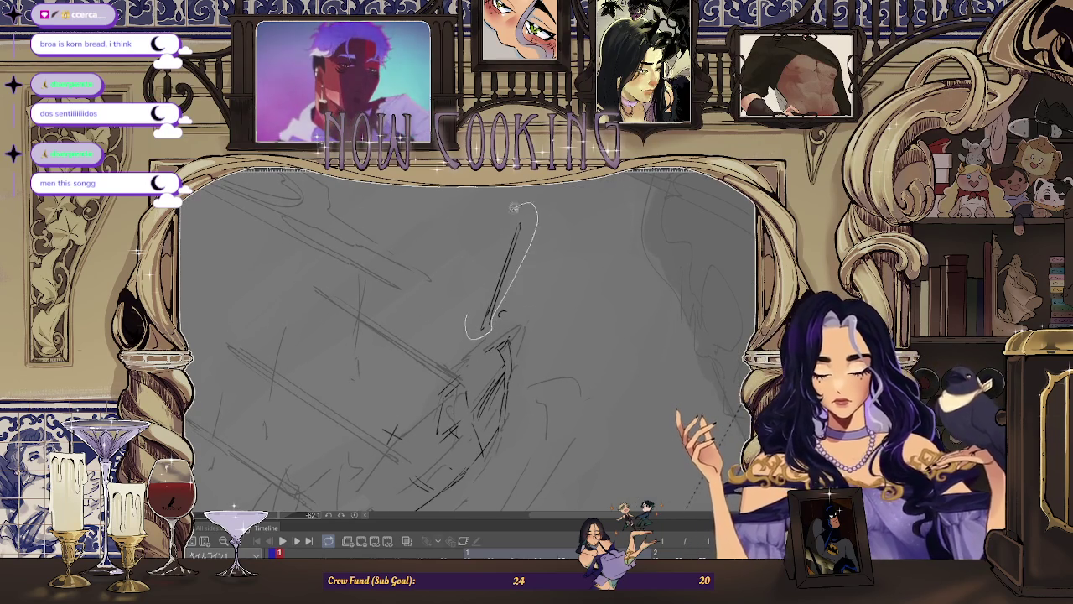
left_click_drag(530, 200, 530, 202)
scroll(506, 295, "up", 2)
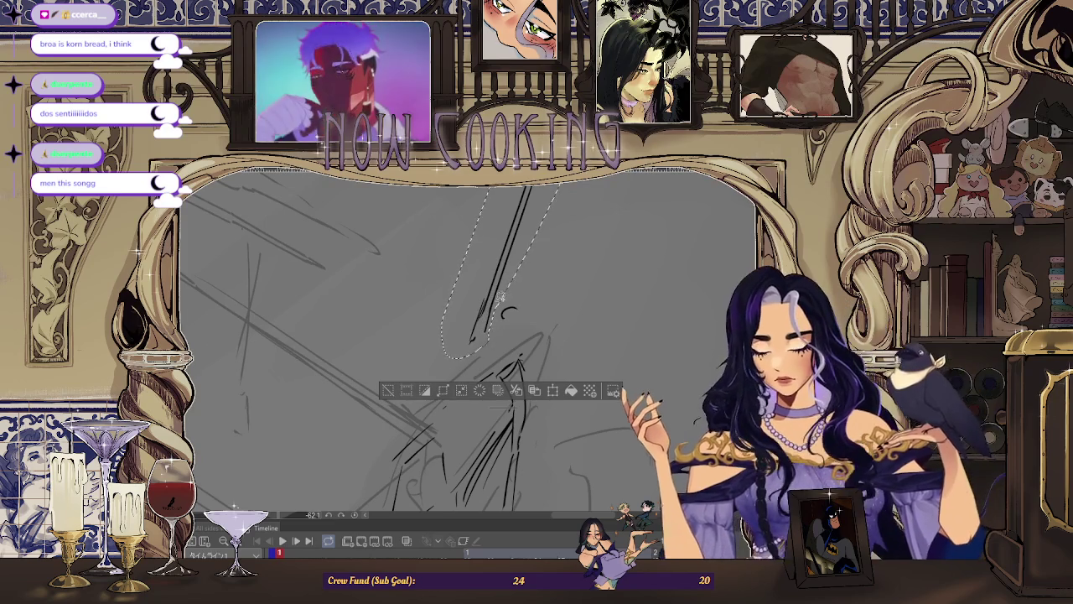
key("ctrl+t")
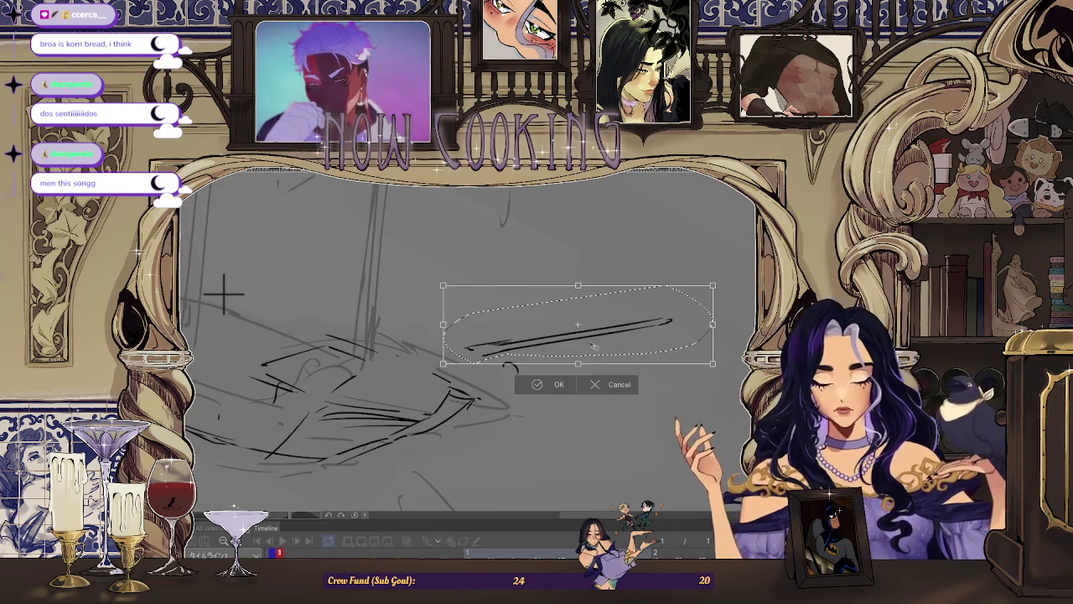
left_click(554, 379)
key("ctrl+d")
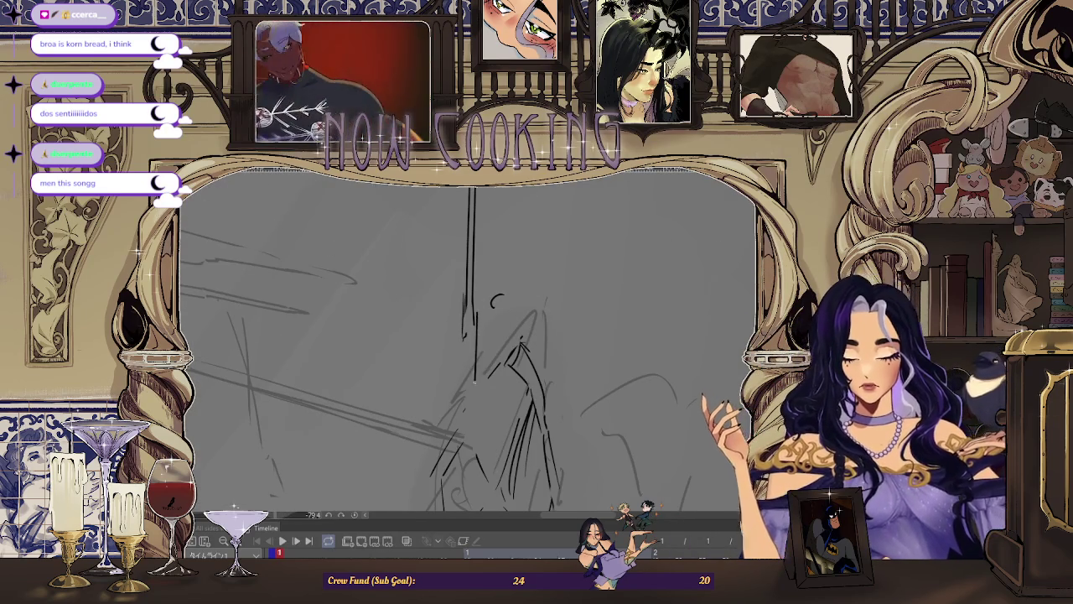
Rotate the view so the ship lies horizontal, zoom in, and lasso the bowsprit strokes
left_click_drag(474, 327, 410, 490)
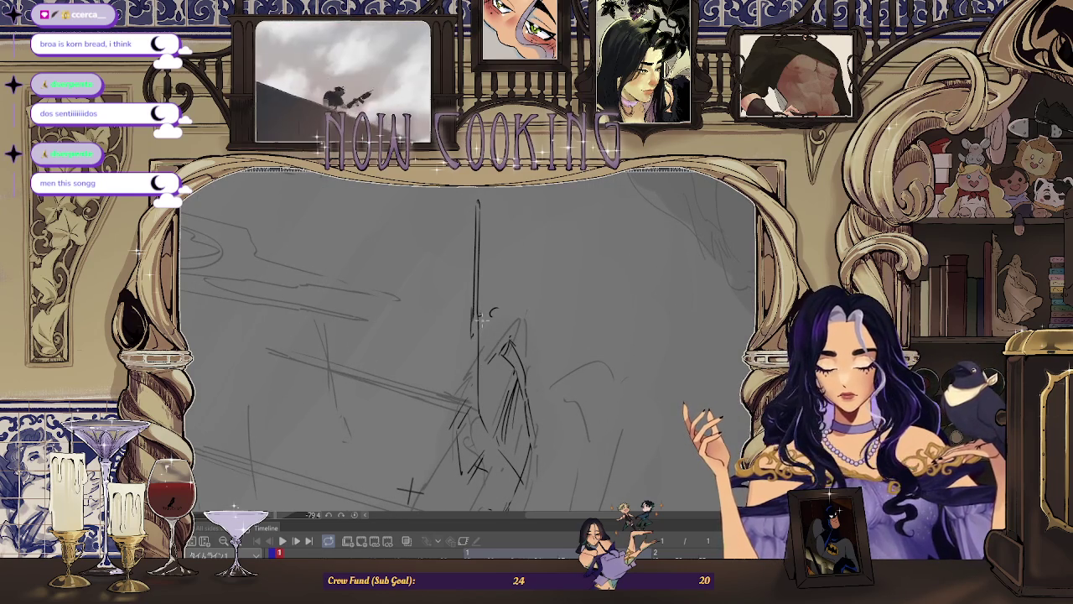
mouse_move(411, 490)
left_mouse_down()
mouse_move(307, 311)
mouse_move(349, 322)
mouse_move(309, 310)
left_mouse_up()
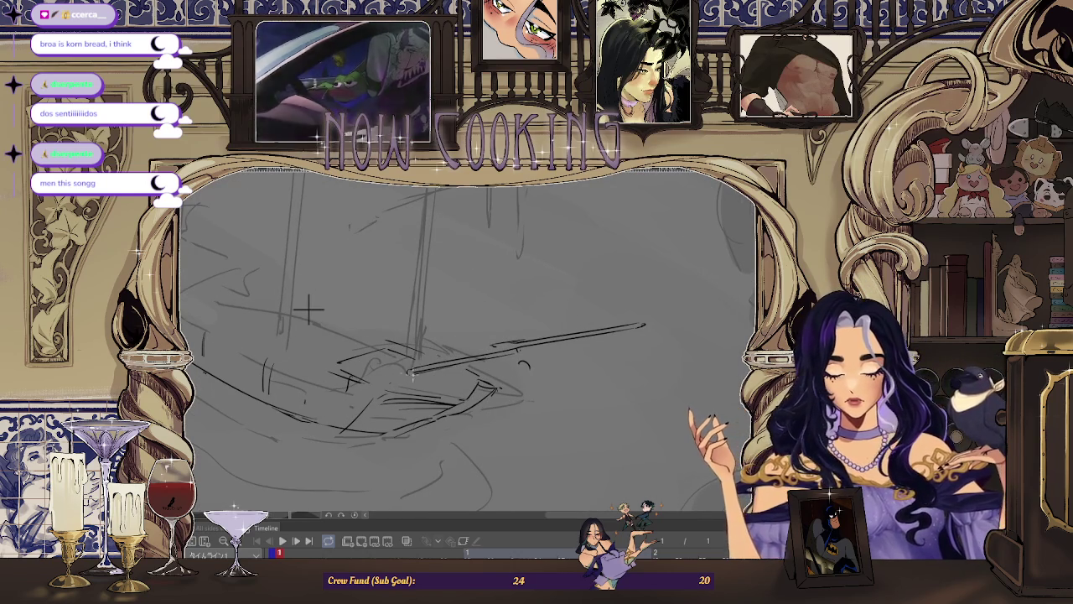
left_click_drag(309, 310, 374, 314)
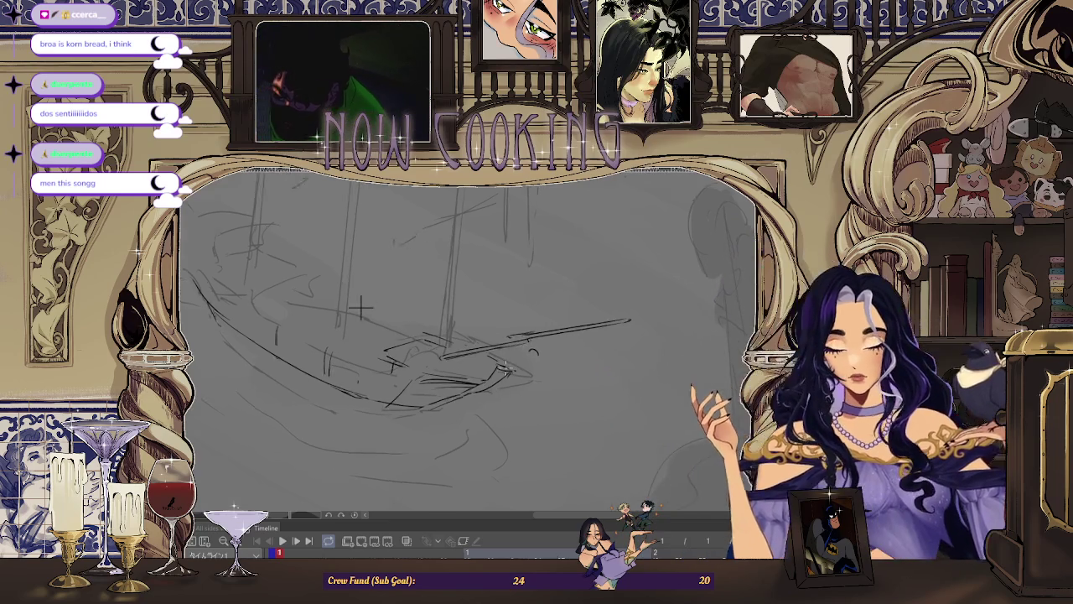
left_click_drag(491, 399, 599, 381)
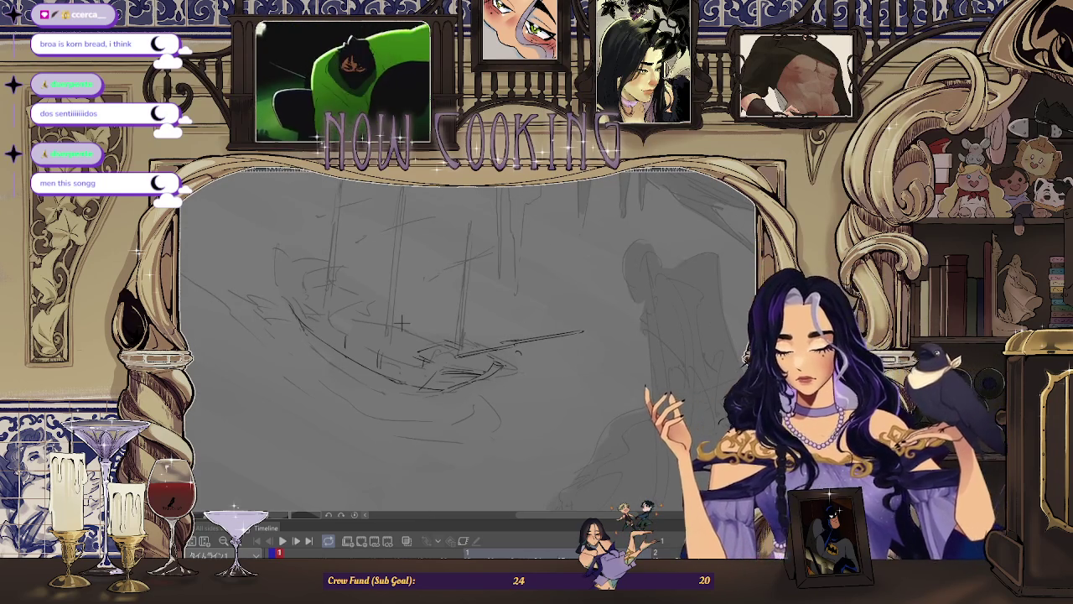
key("ctrl+plus")
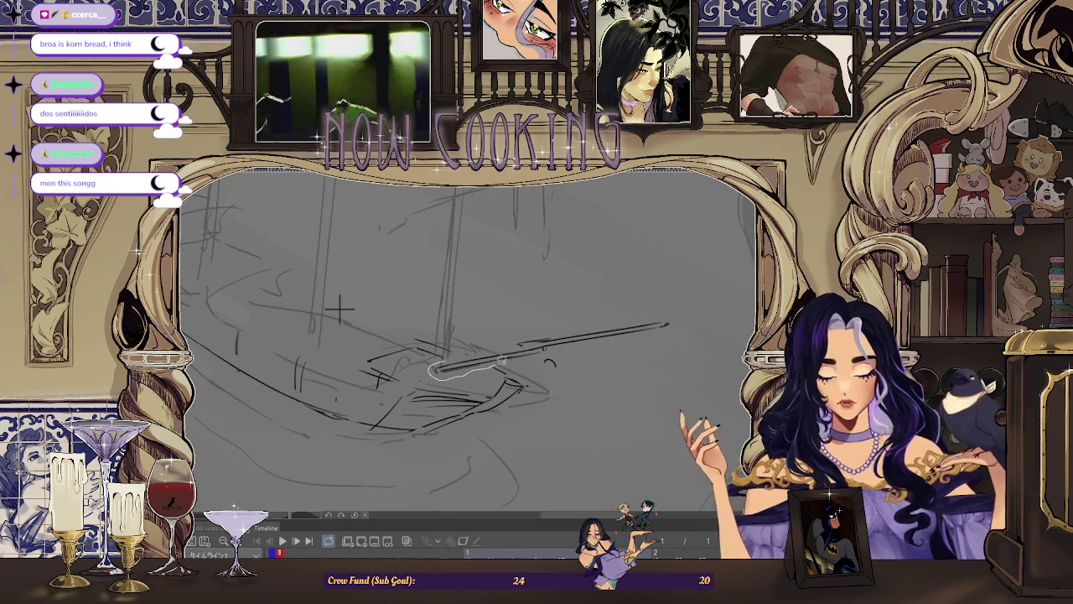
left_click_drag(557, 300, 558, 301)
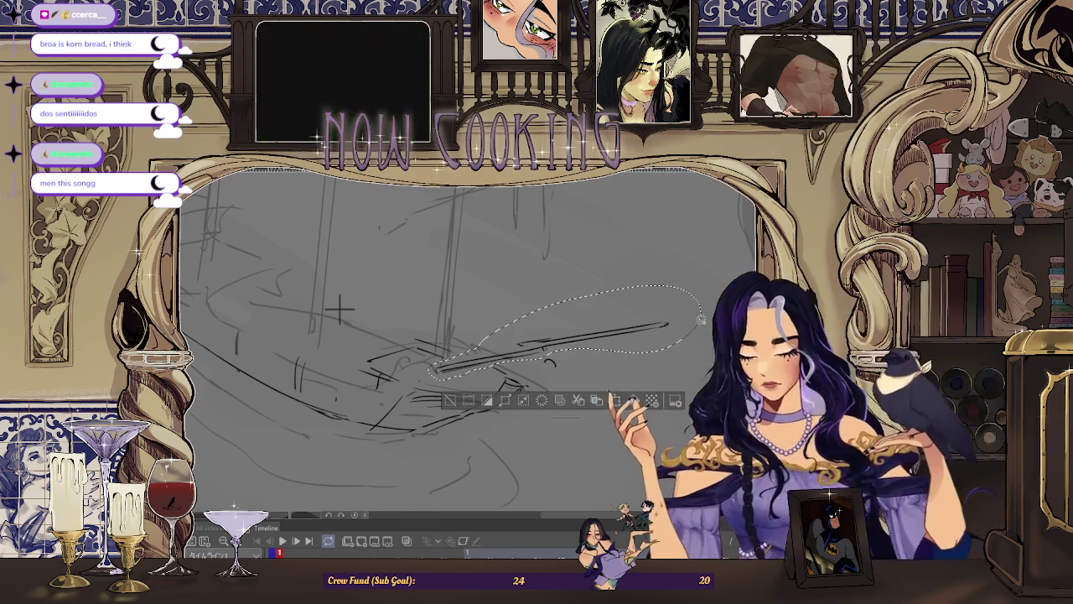
Rotate the selected bowsprit strokes slightly and apply the transform
key("ctrl+t")
left_click_drag(654, 382, 640, 372)
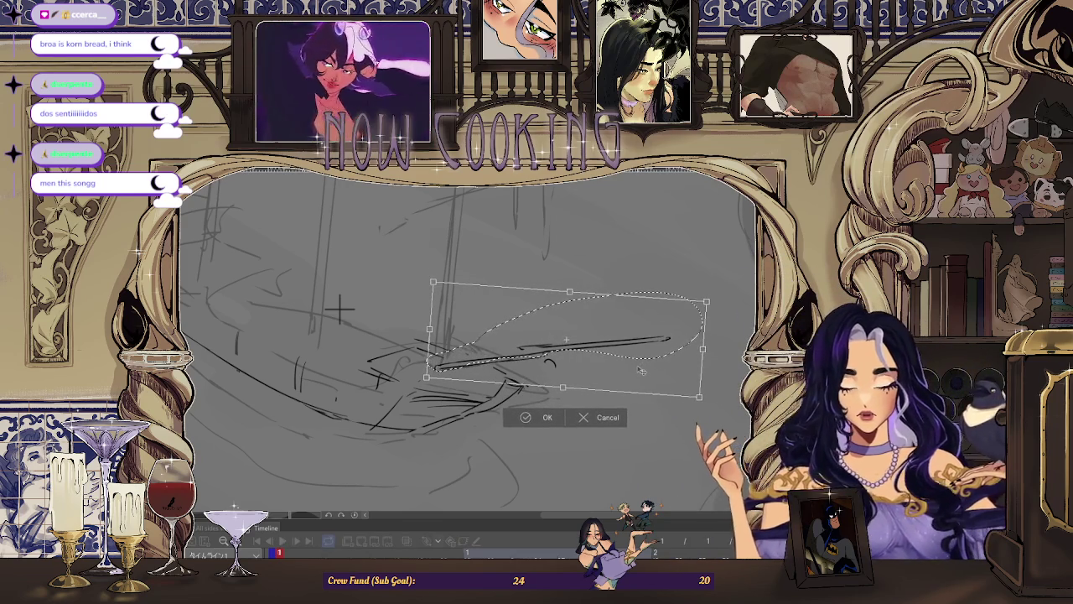
left_click(546, 419)
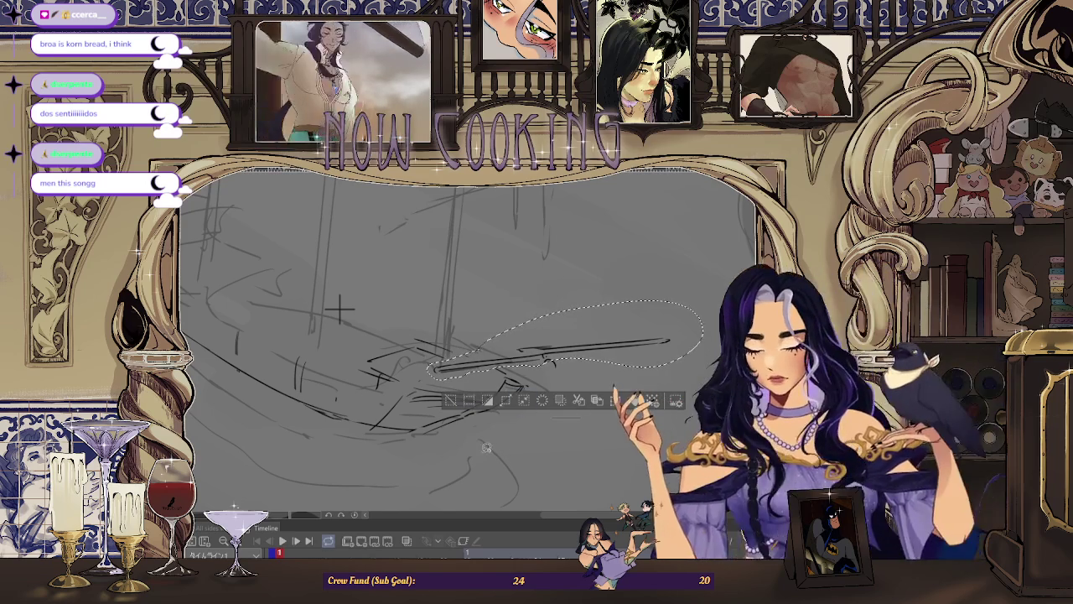
Rotate the bowsprit further to nearly level, checking it in a mirrored view, then deselect
key("ctrl+t")
left_click_drag(637, 403, 622, 379)
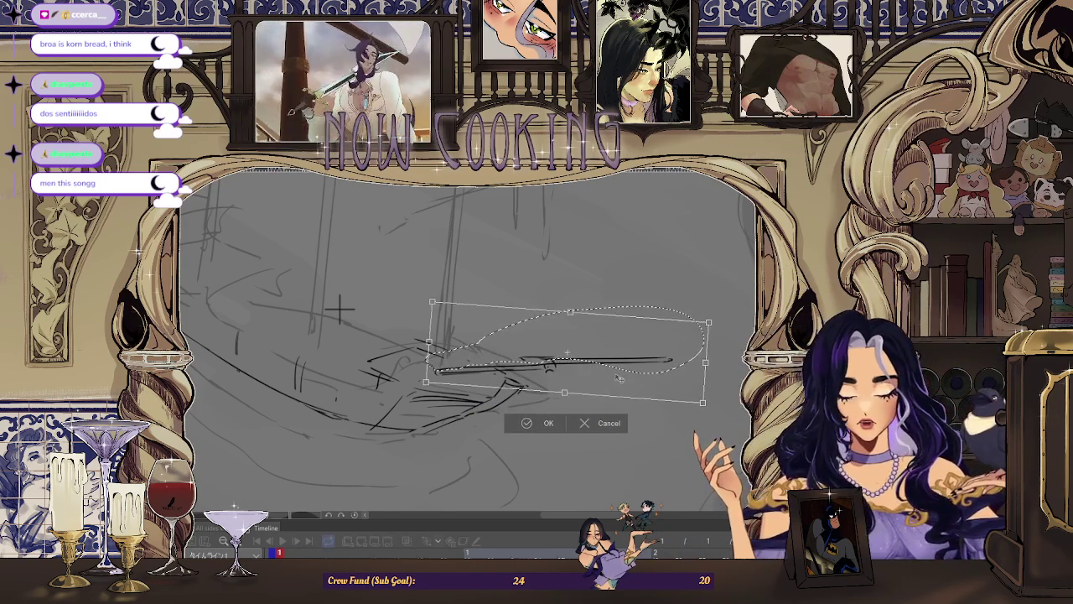
key("h")
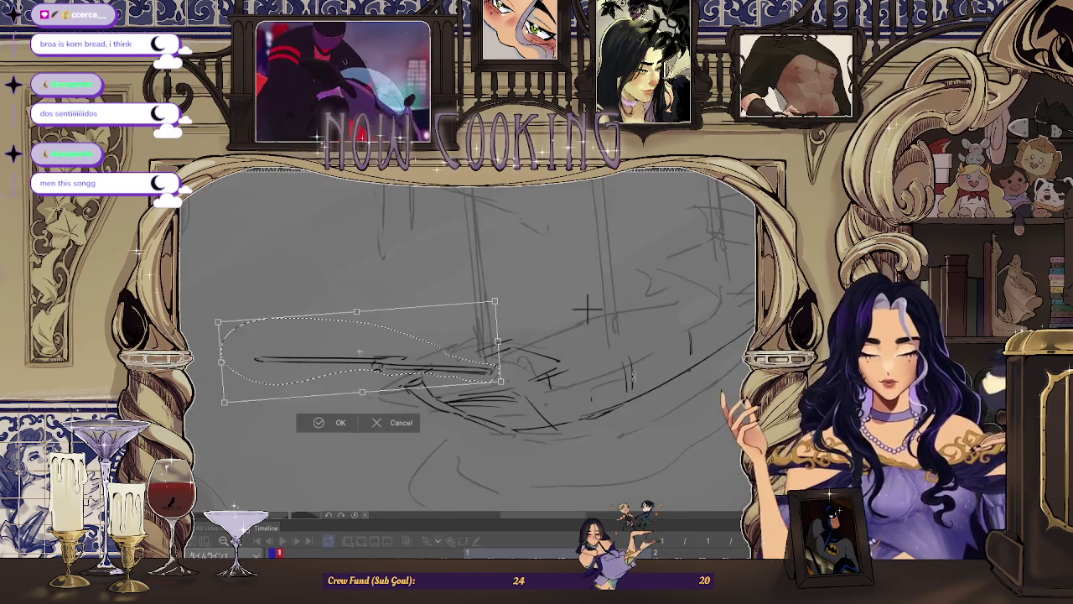
scroll(543, 356, "up", 2)
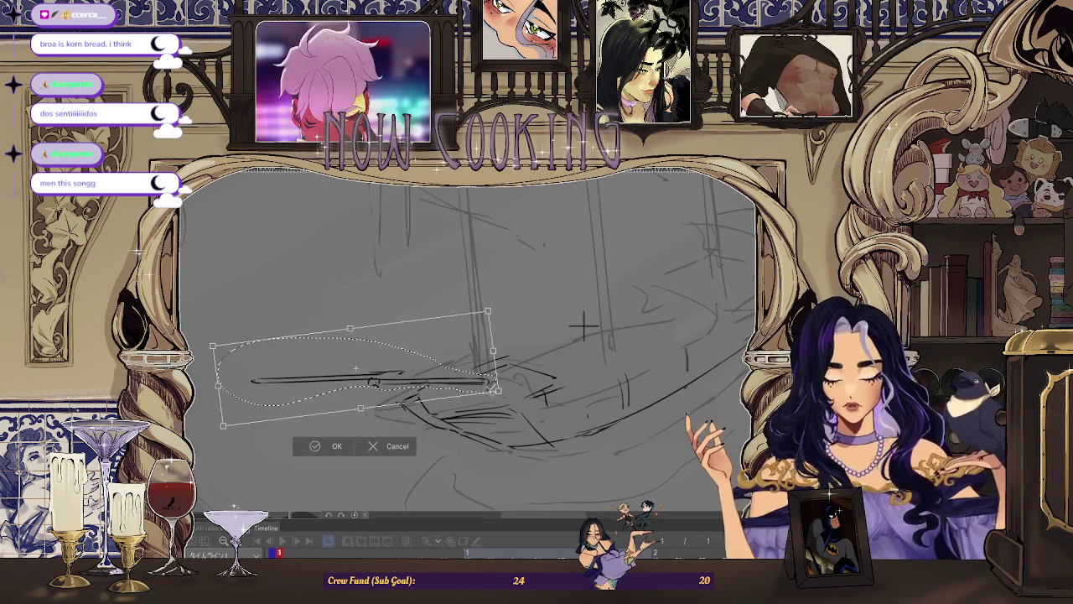
left_click_drag(582, 328, 583, 328)
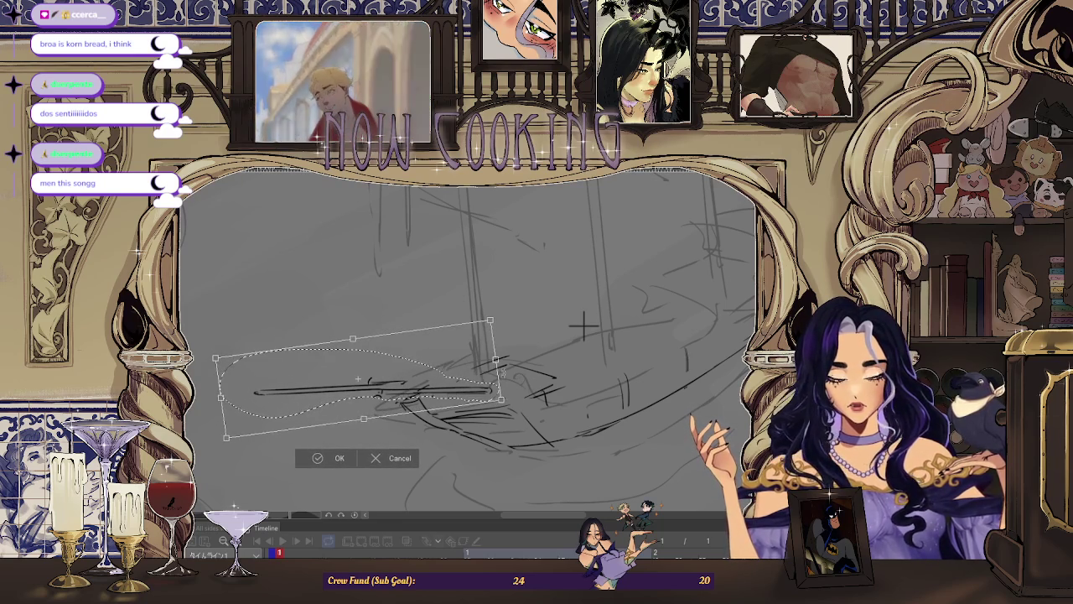
left_click(334, 459)
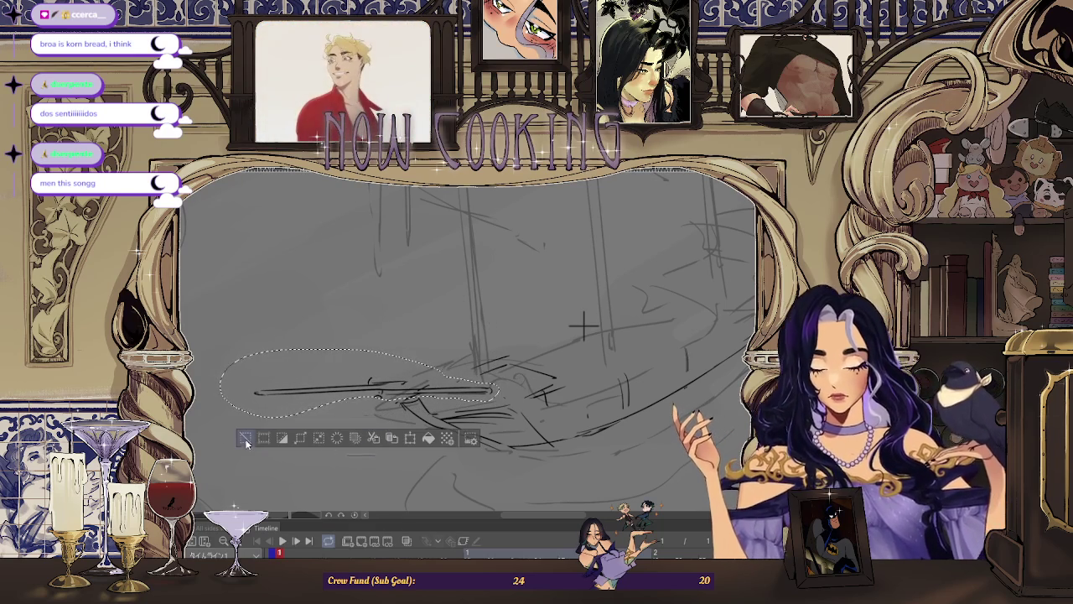
key("ctrl+d")
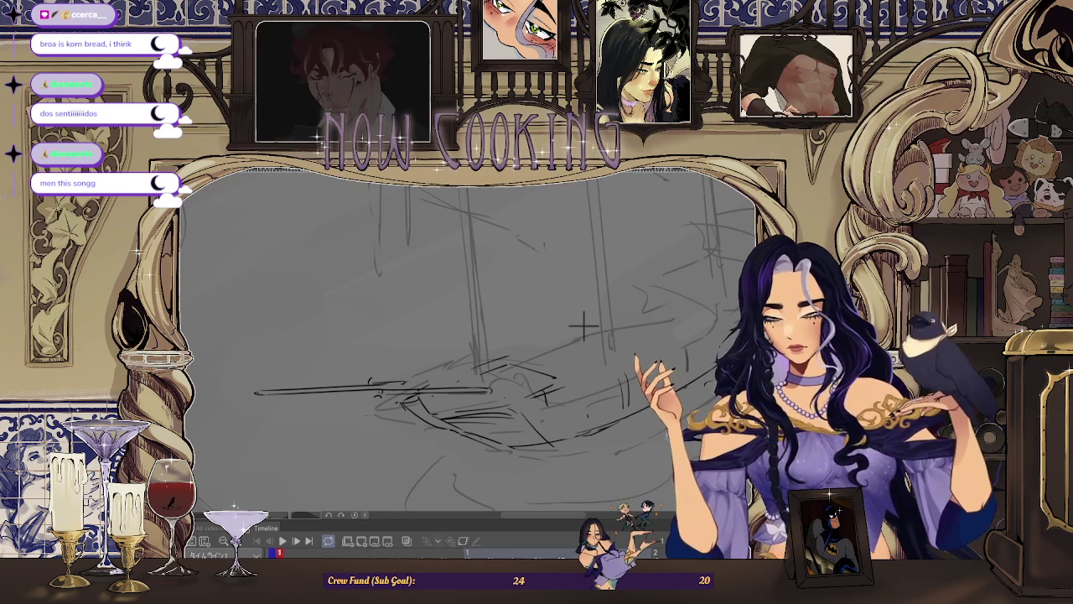
scroll(587, 319, "up", 2)
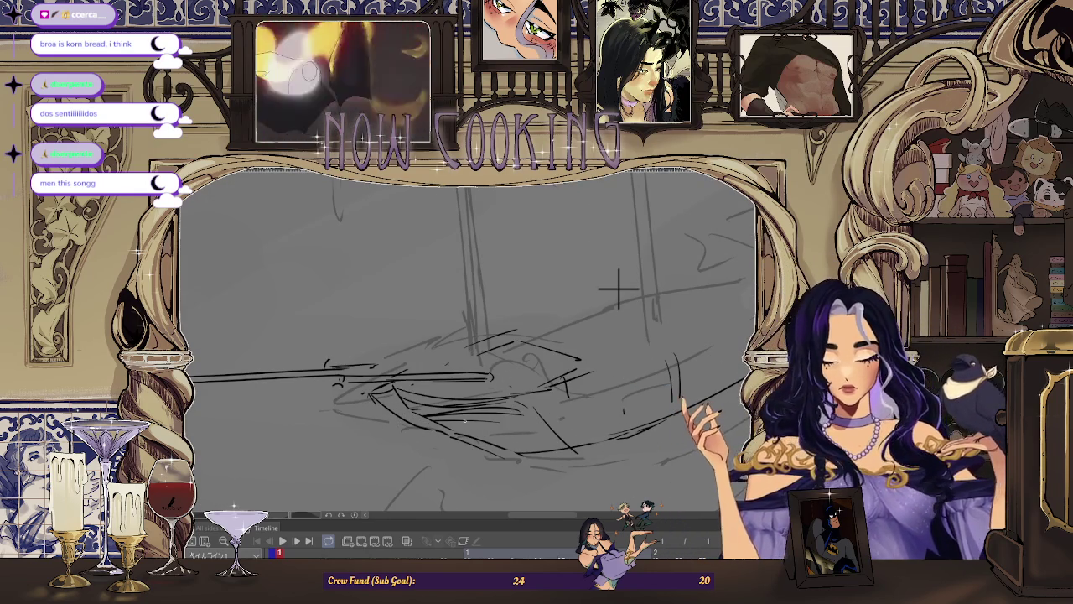
Zoom in on the bowsprit and tilt the canvas view to draw bands along it
scroll(621, 290, "down", 1)
scroll(293, 332, "down", 1)
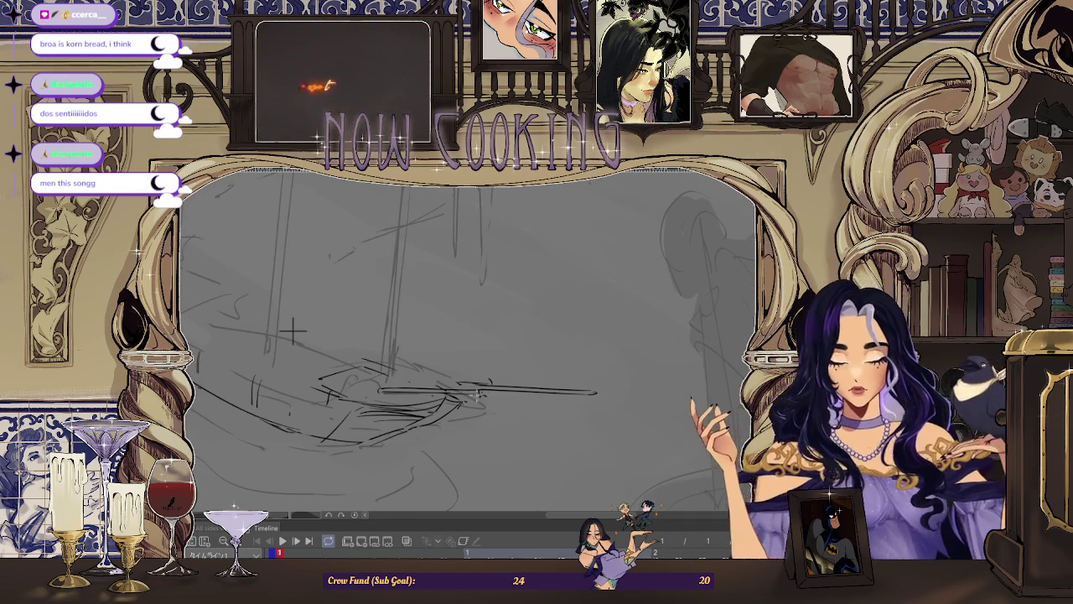
scroll(232, 310, "up", 1)
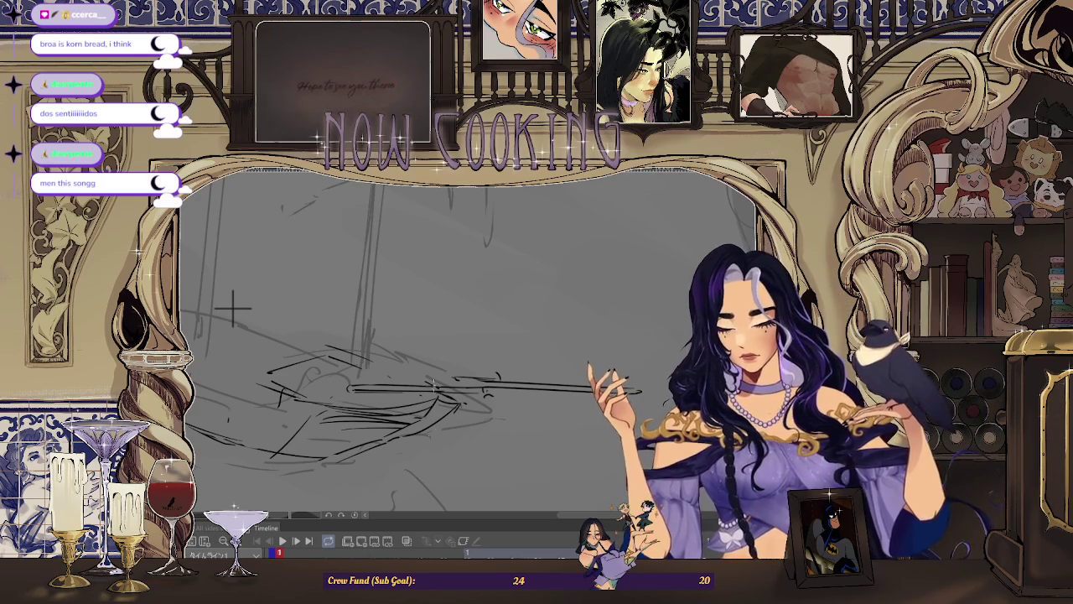
scroll(210, 298, "up", 1)
scroll(426, 397, "up", 1)
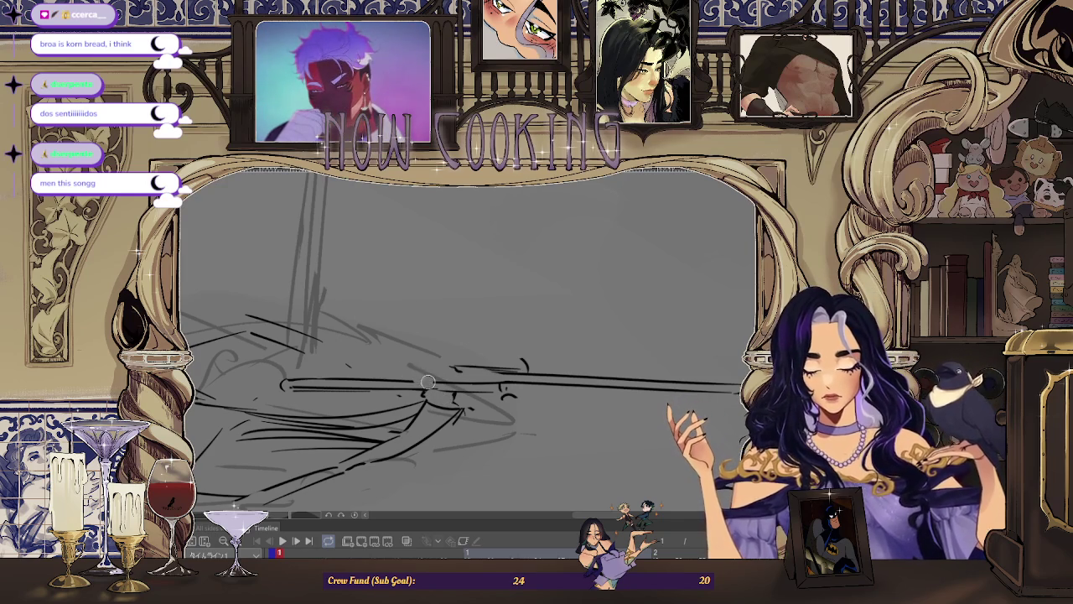
left_click_drag(502, 334, 509, 323)
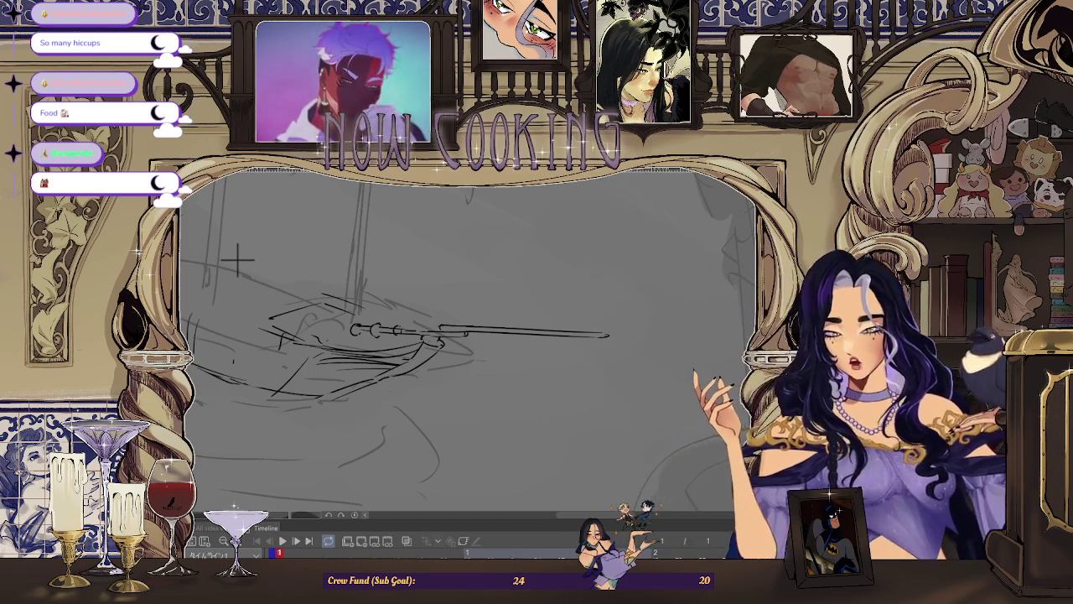
key("ctrl+minus")
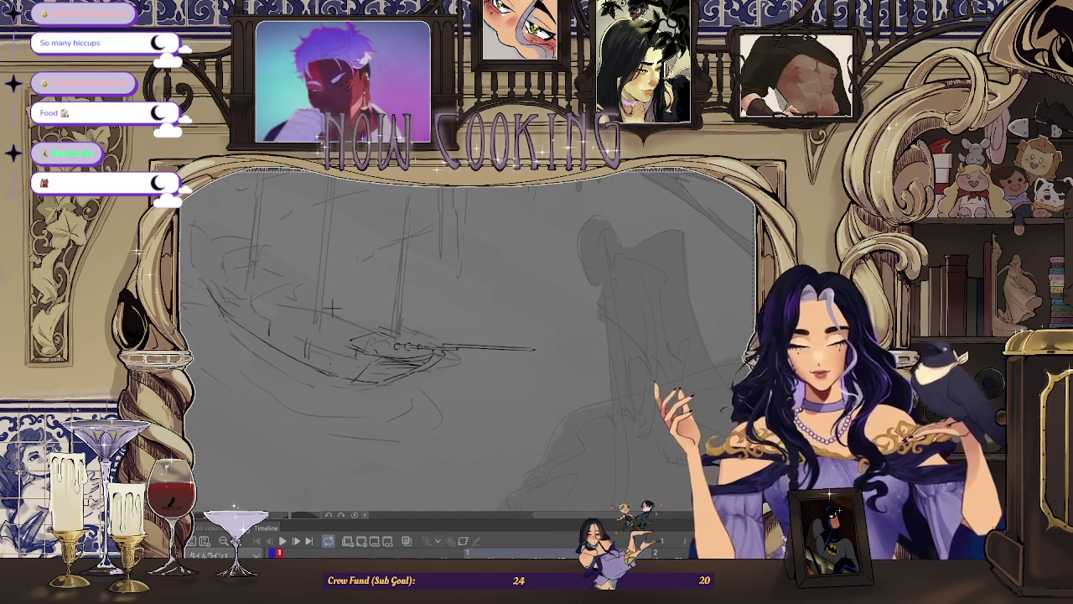
key("h")
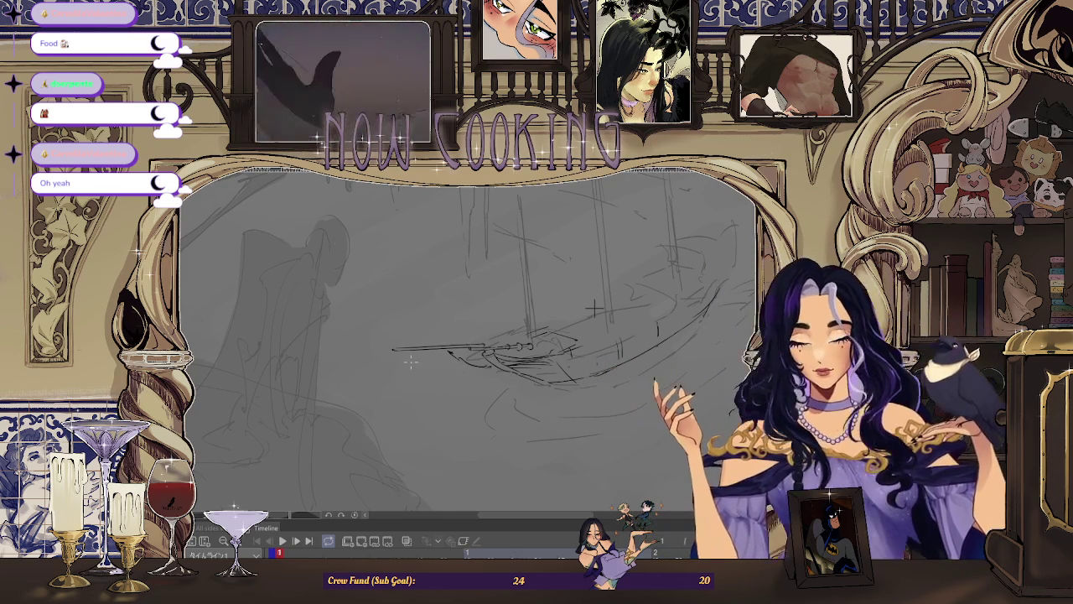
scroll(592, 309, "up", 1)
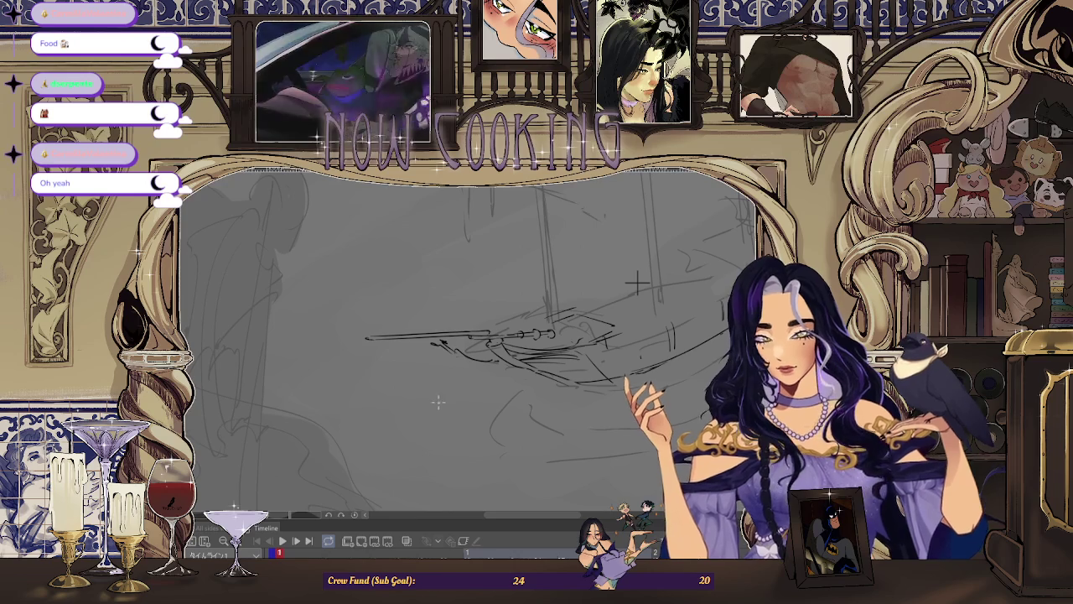
scroll(557, 360, "up", 1)
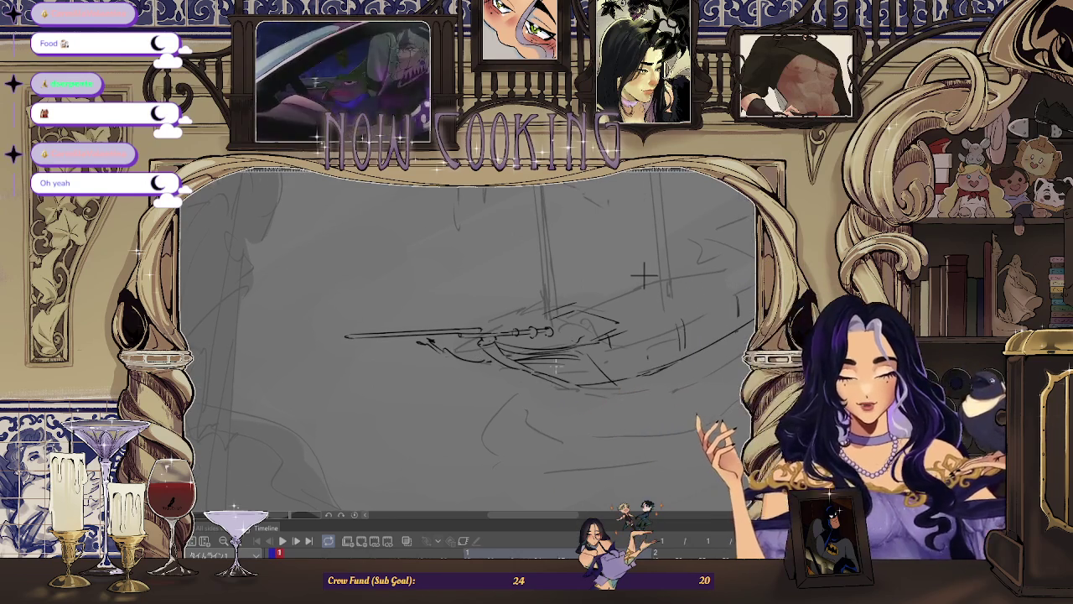
scroll(384, 291, "down", 1)
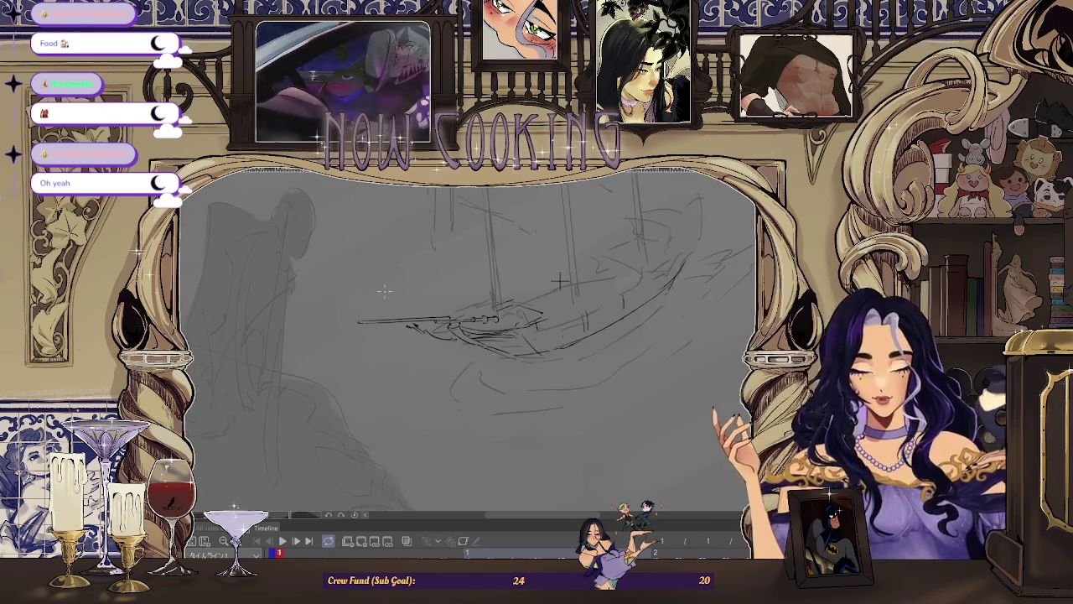
key("h")
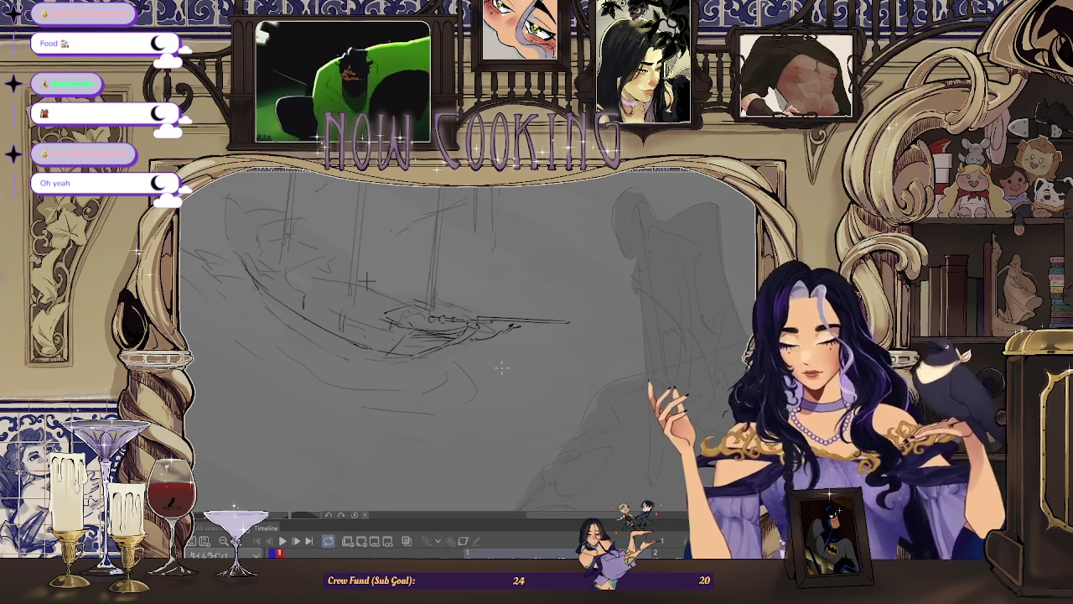
scroll(366, 283, "up", 2)
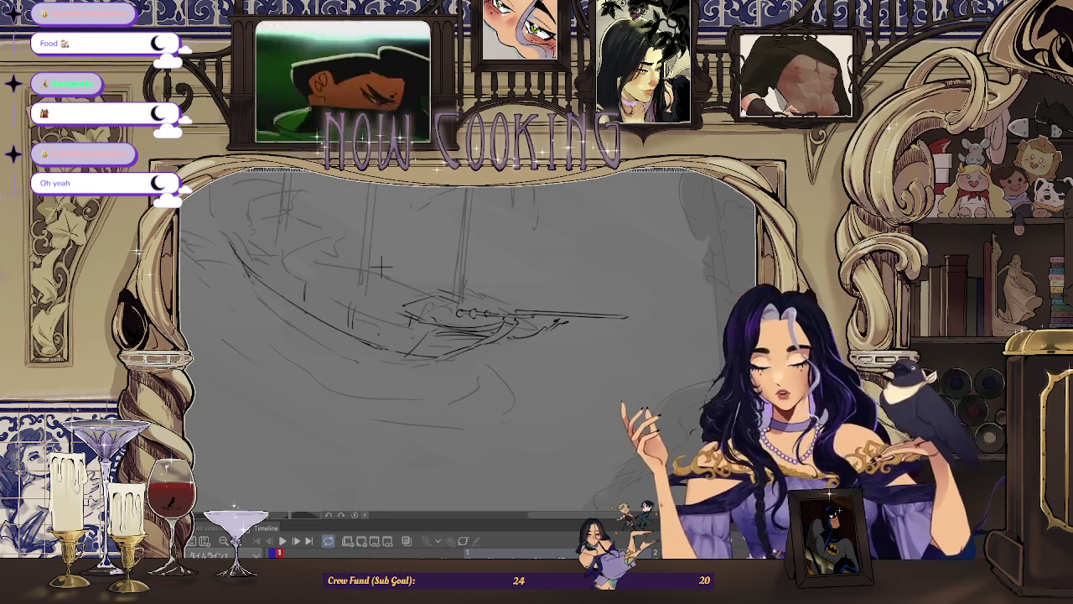
scroll(359, 257, "up", 1)
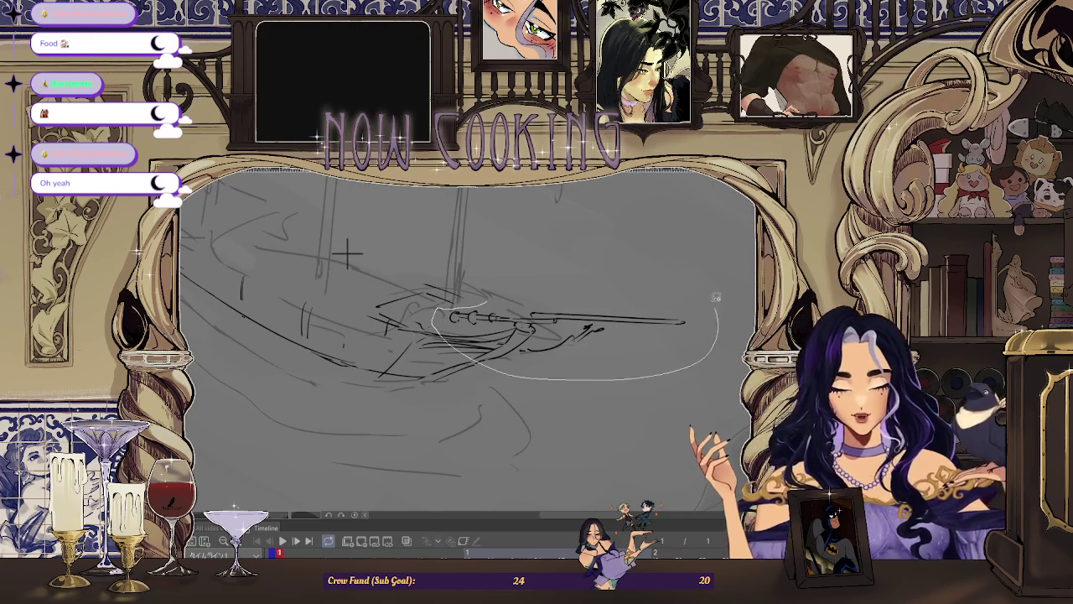
scroll(347, 253, "down", 2)
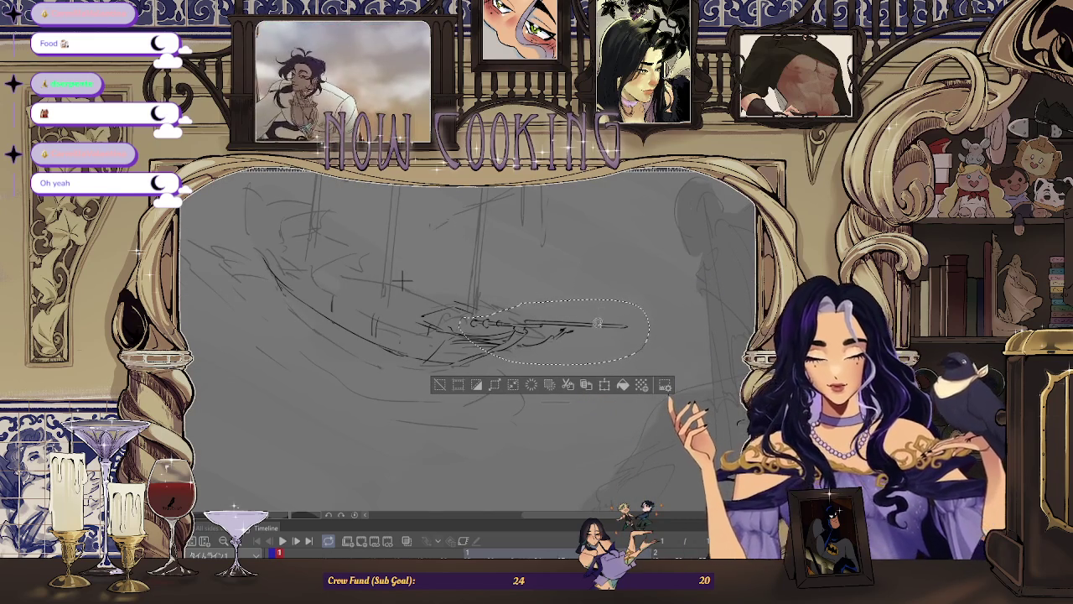
key("ctrl+t")
left_click_drag(541, 363, 545, 362)
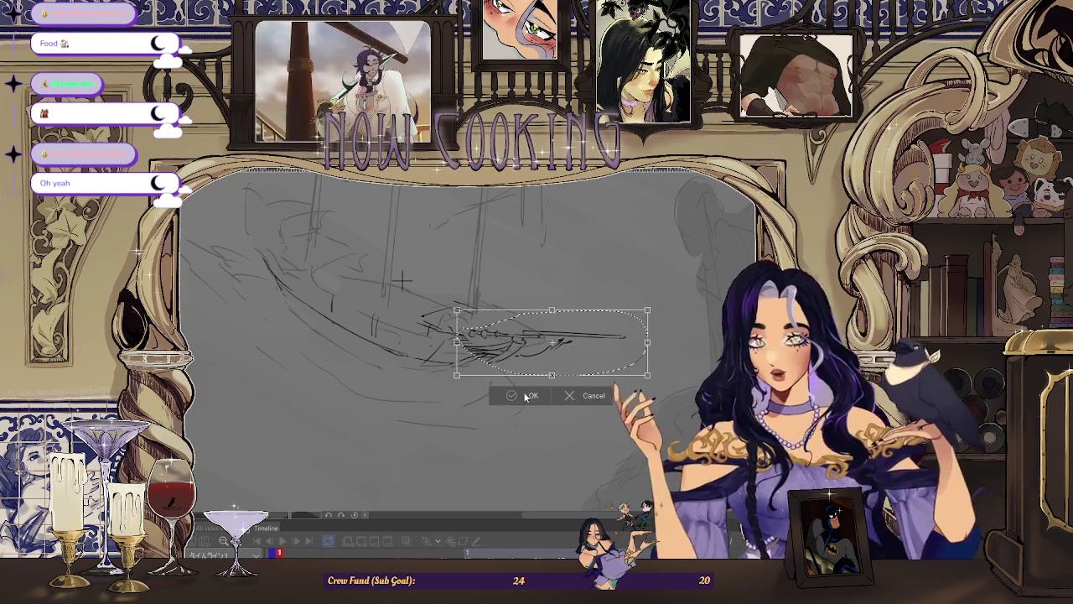
left_click_drag(582, 361, 572, 359)
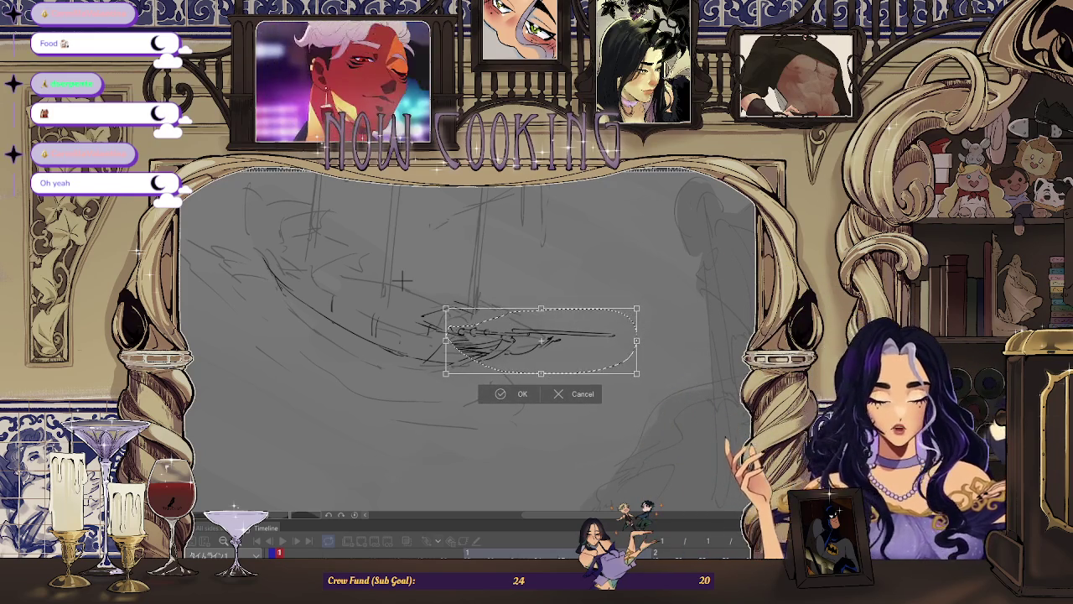
key("h")
scroll(459, 379, "down", 2)
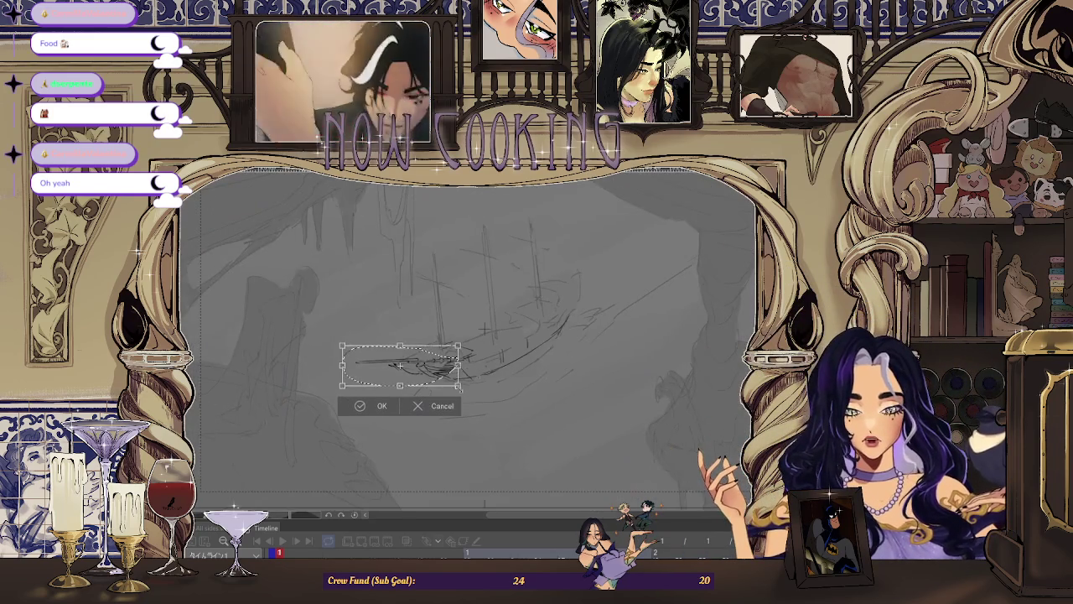
scroll(411, 406, "up", 1)
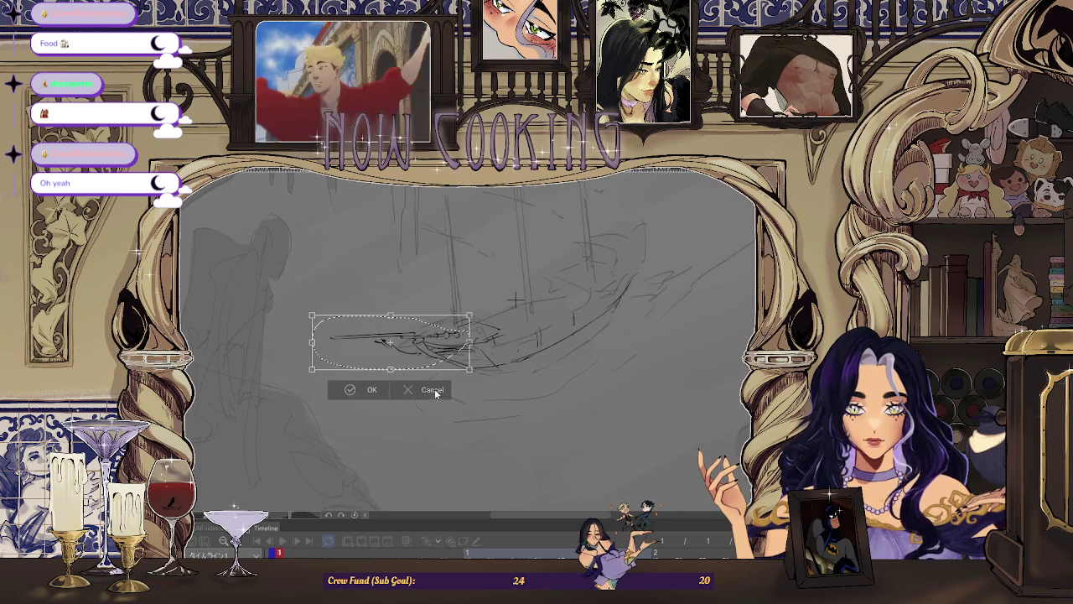
left_click(434, 388)
scroll(478, 365, "up", 1)
key("ctrl+d")
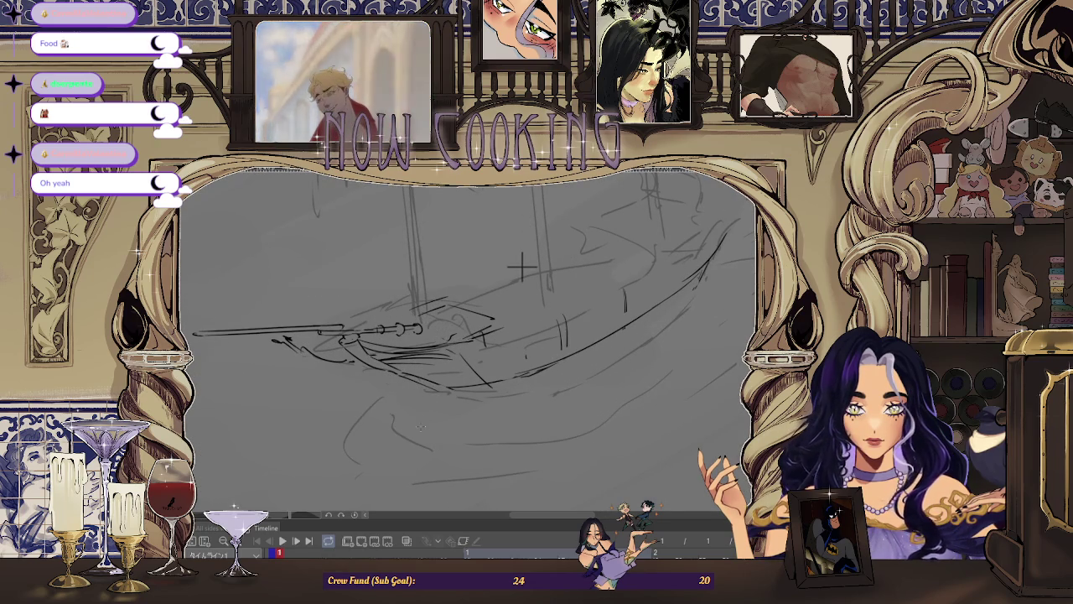
scroll(437, 337, "up", 1)
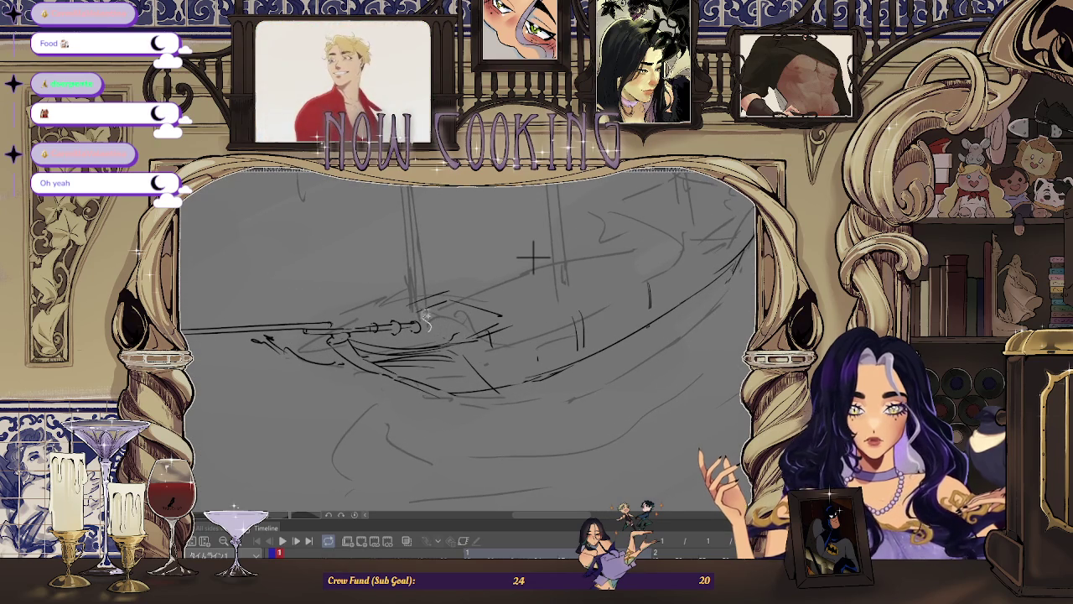
Lasso the bow and bowsprit and nudge them slightly down and forward toward the hull
left_click_drag(183, 361, 422, 427)
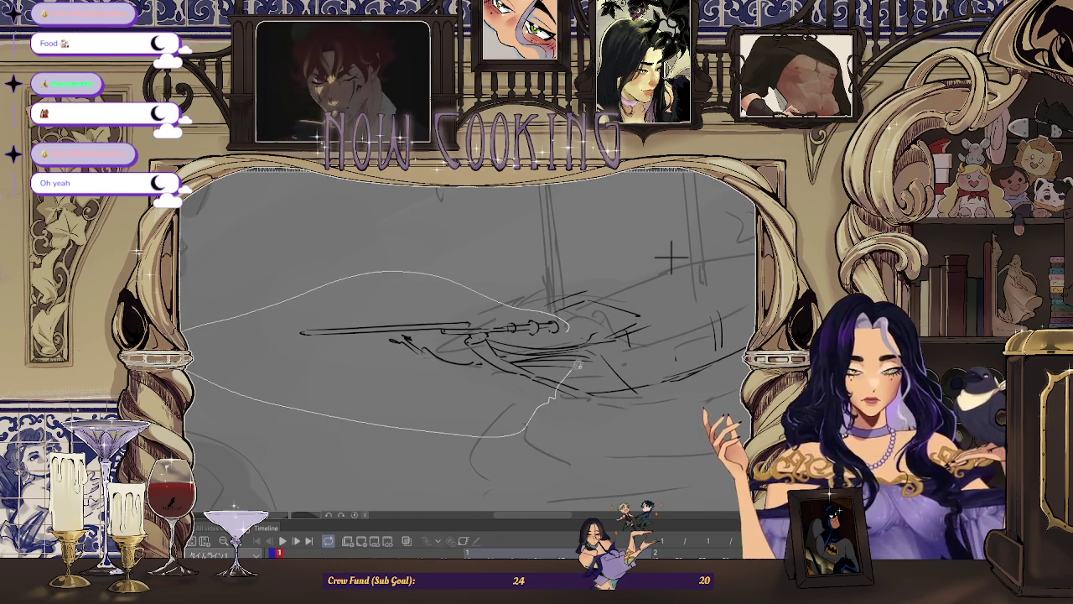
left_click_drag(575, 368, 573, 367)
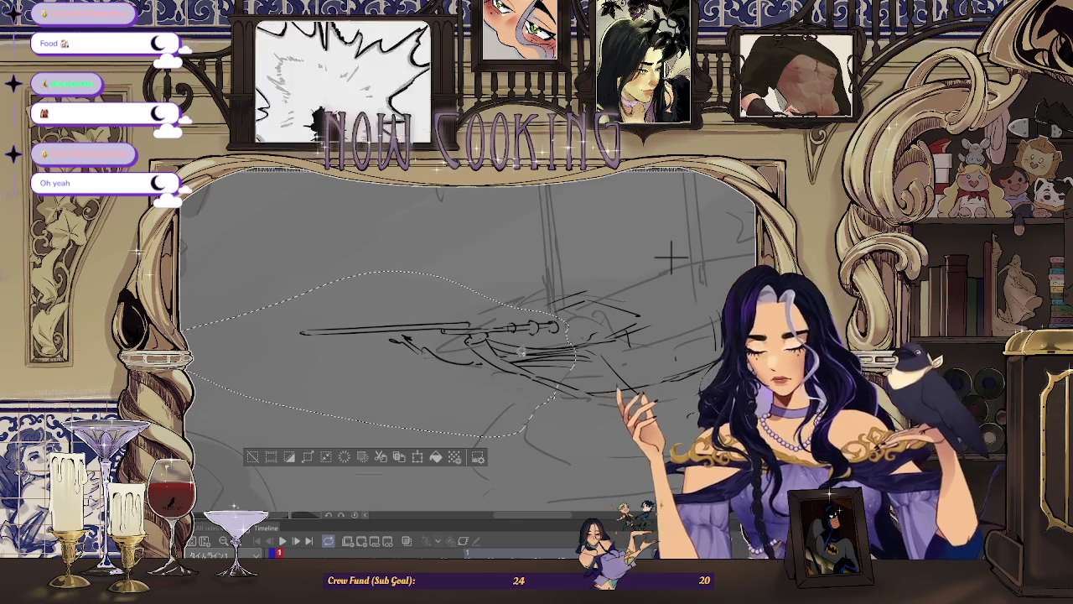
key("ctrl+t")
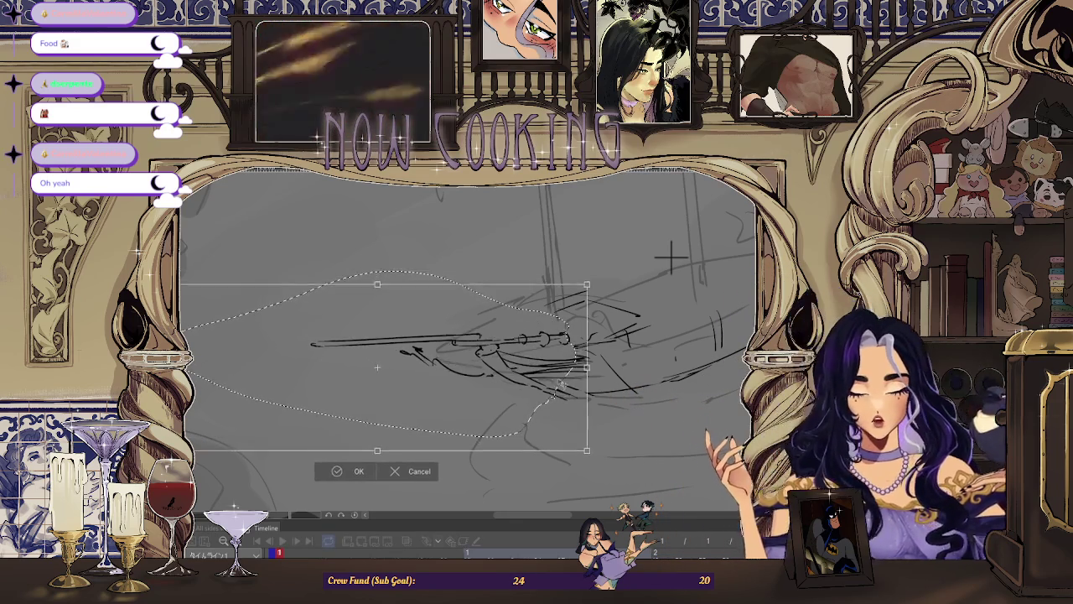
left_click_drag(562, 382, 557, 388)
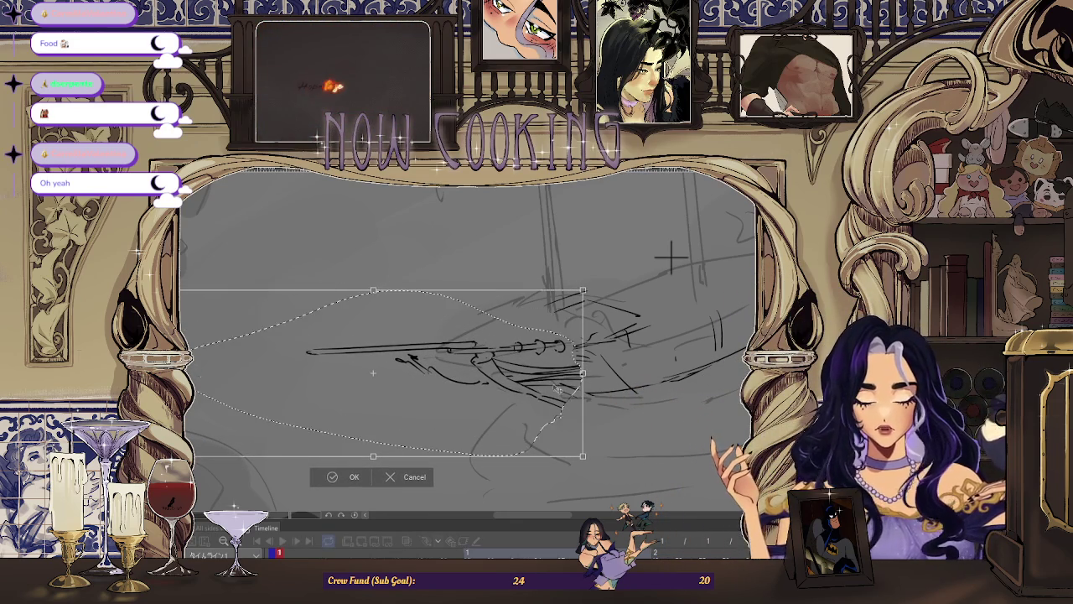
left_click(400, 478)
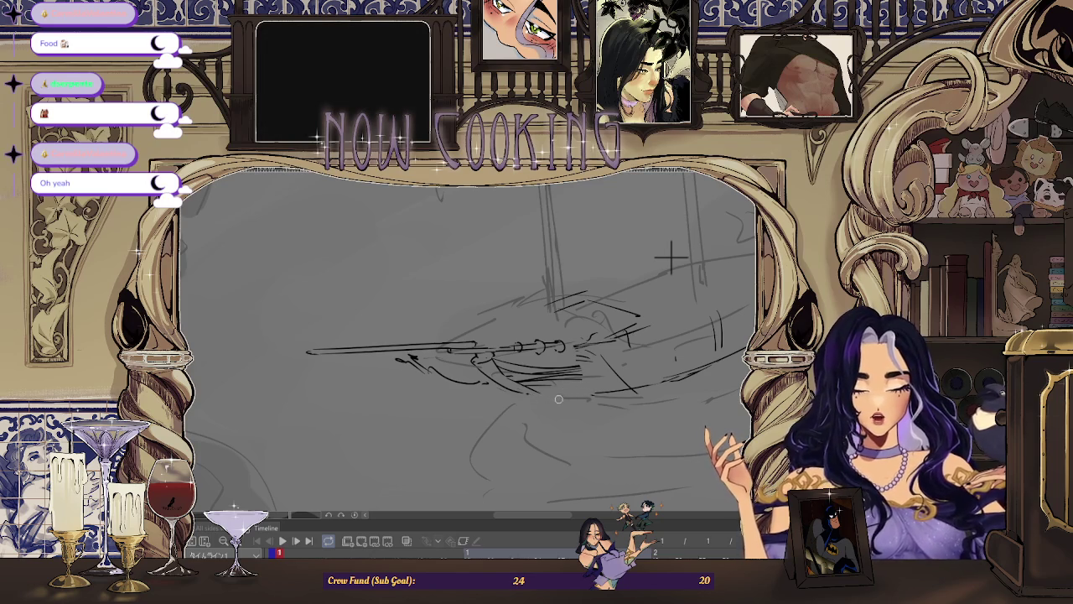
scroll(566, 407, "down", 1)
scroll(591, 293, "down", 1)
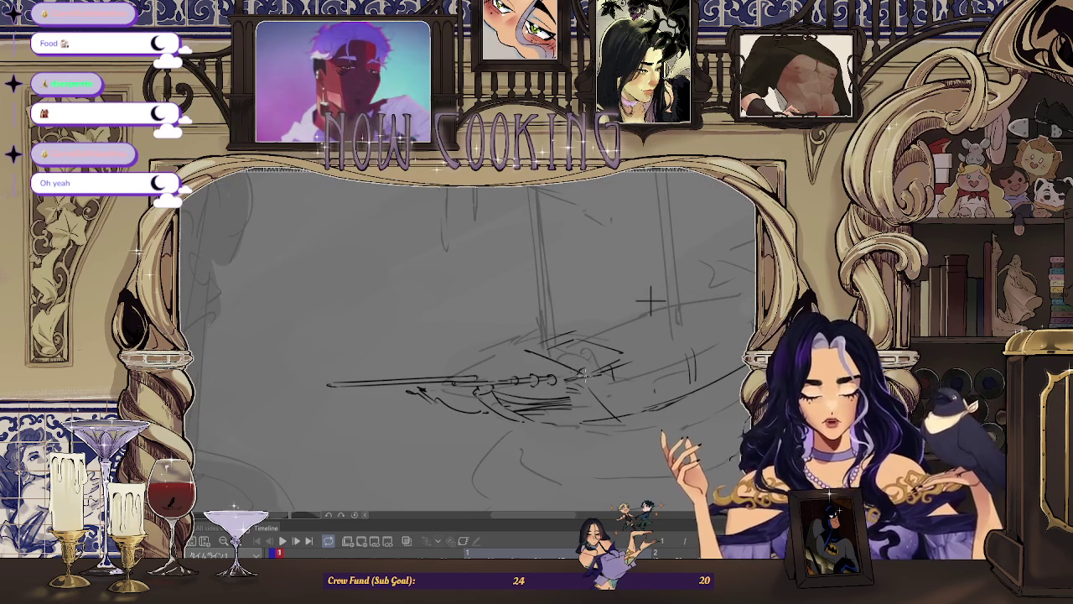
key("h")
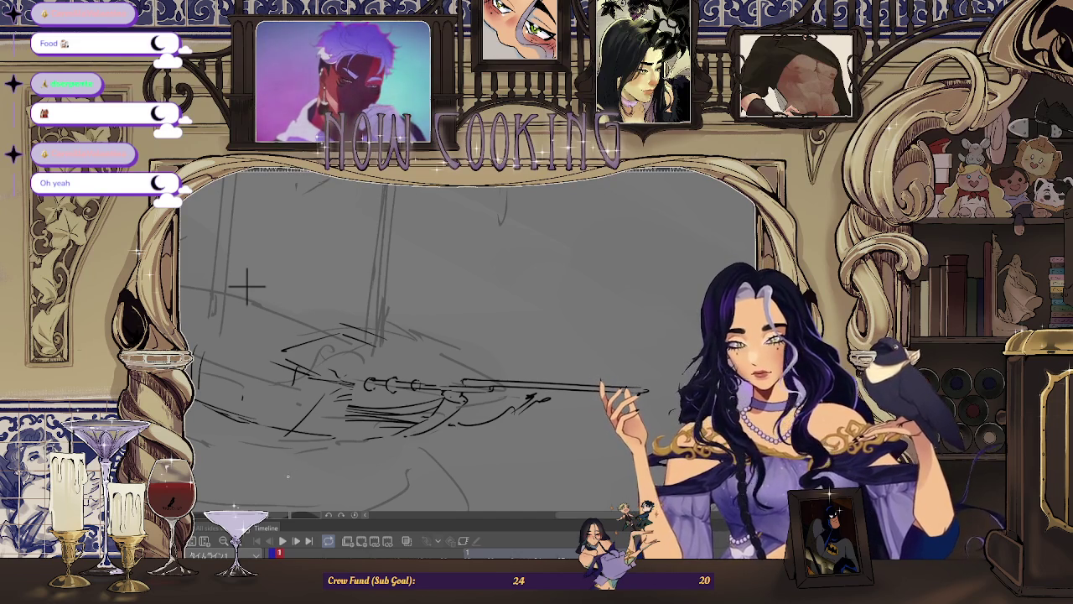
scroll(297, 323, "down", 1)
scroll(298, 323, "up", 1)
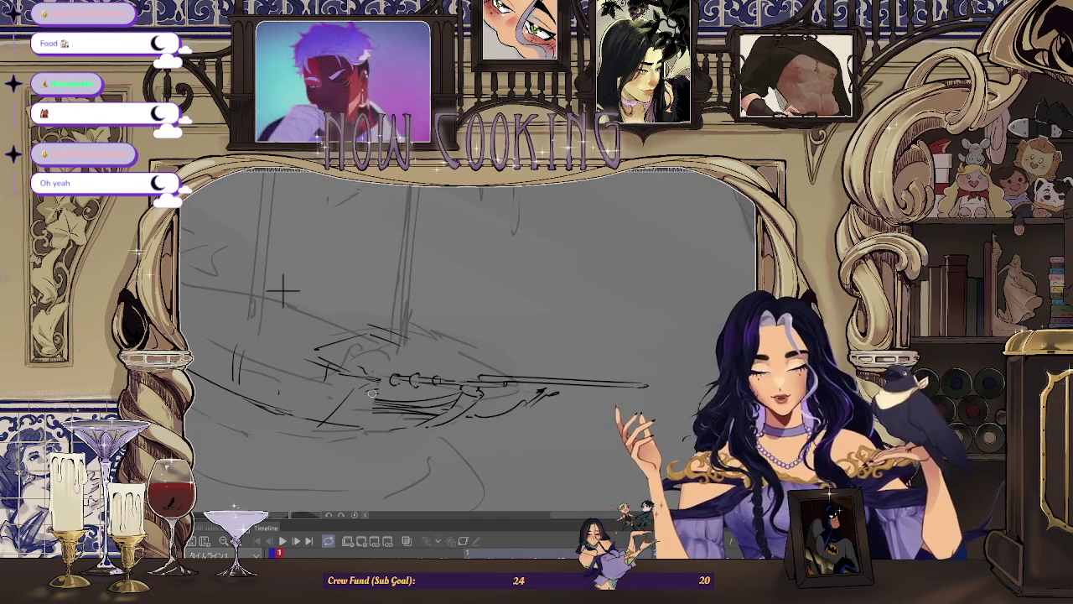
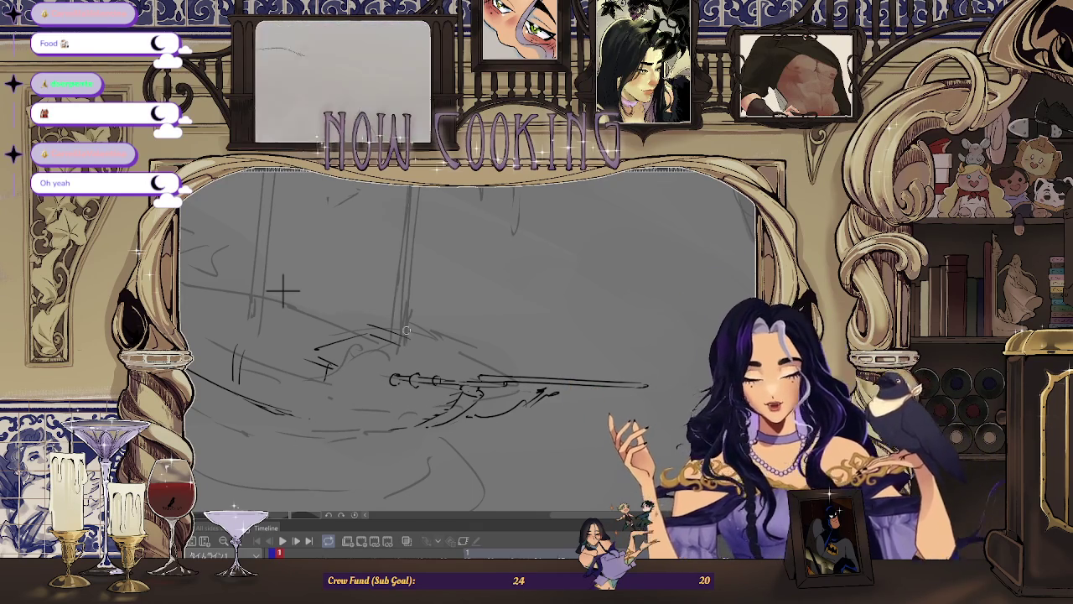
Zoom and rotate the canvas view to angle the ship sketch
scroll(412, 354, "up", 1)
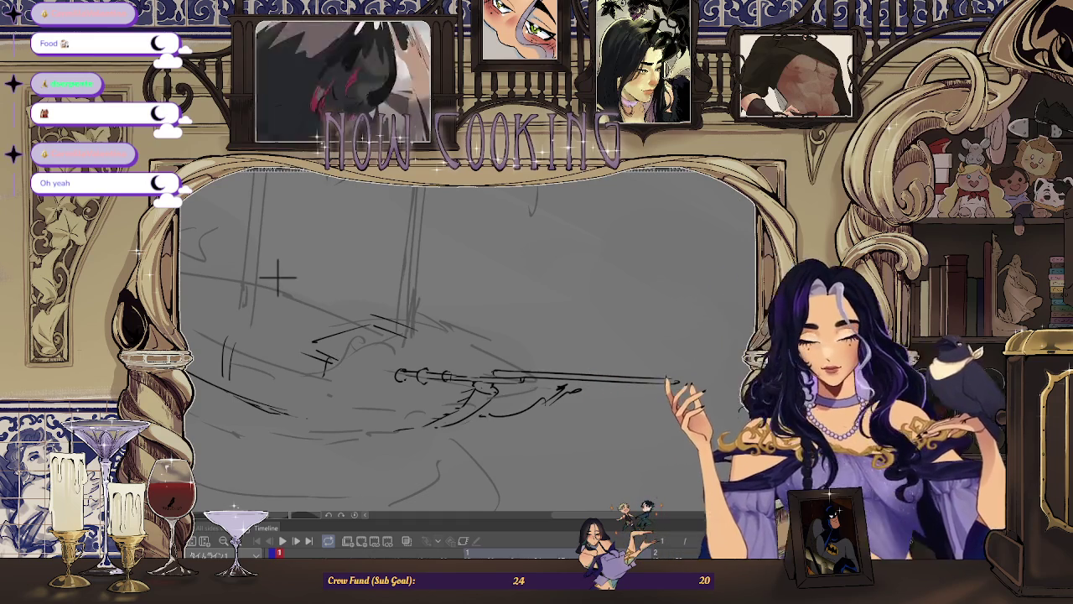
scroll(646, 275, "down", 1)
scroll(524, 313, "down", 1)
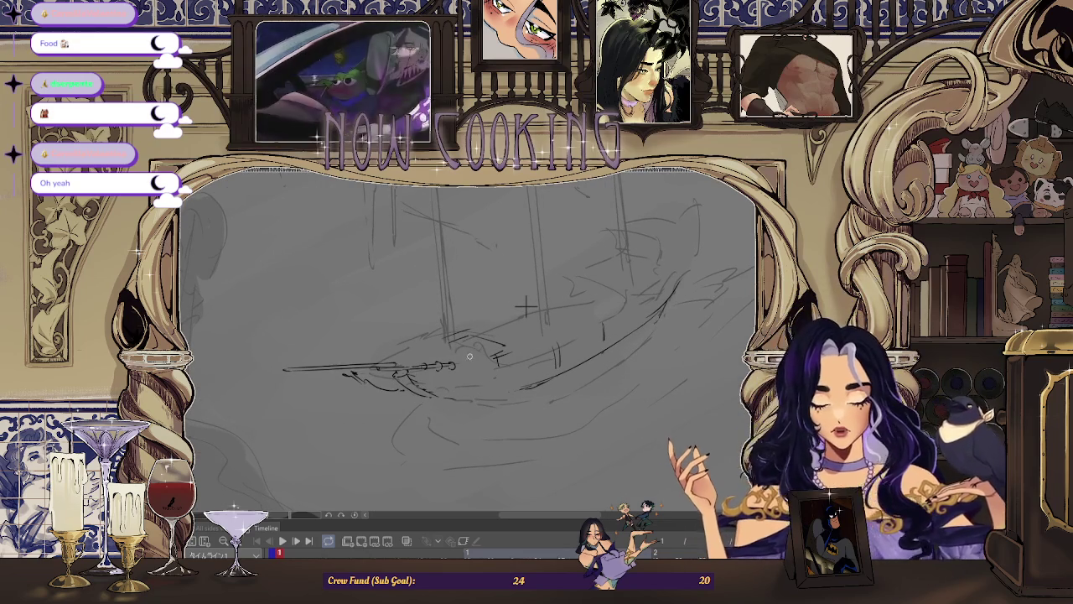
scroll(525, 306, "up", 1)
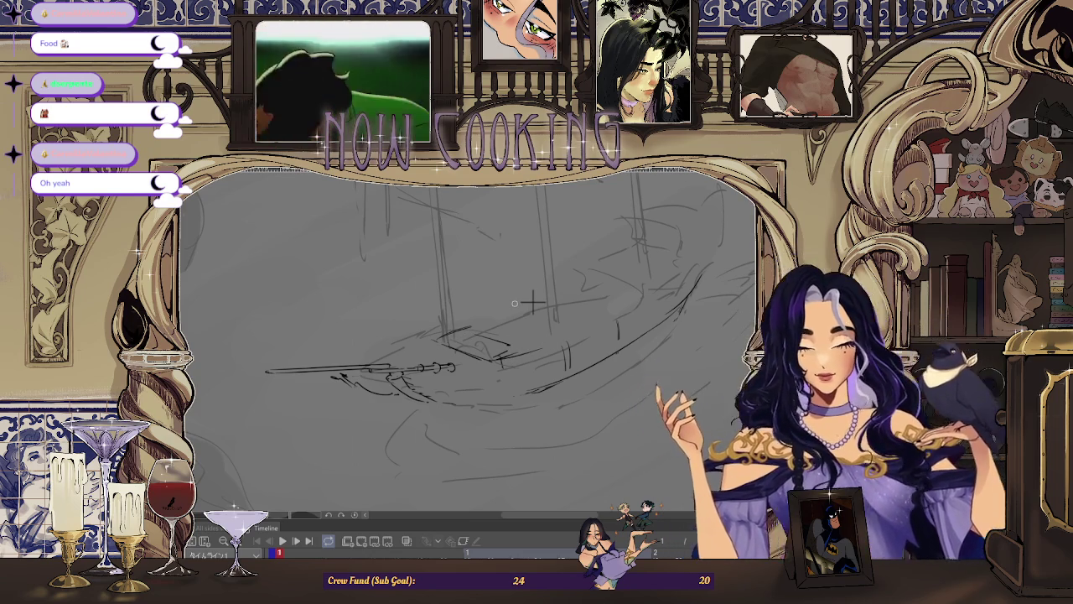
scroll(532, 302, "up", 2)
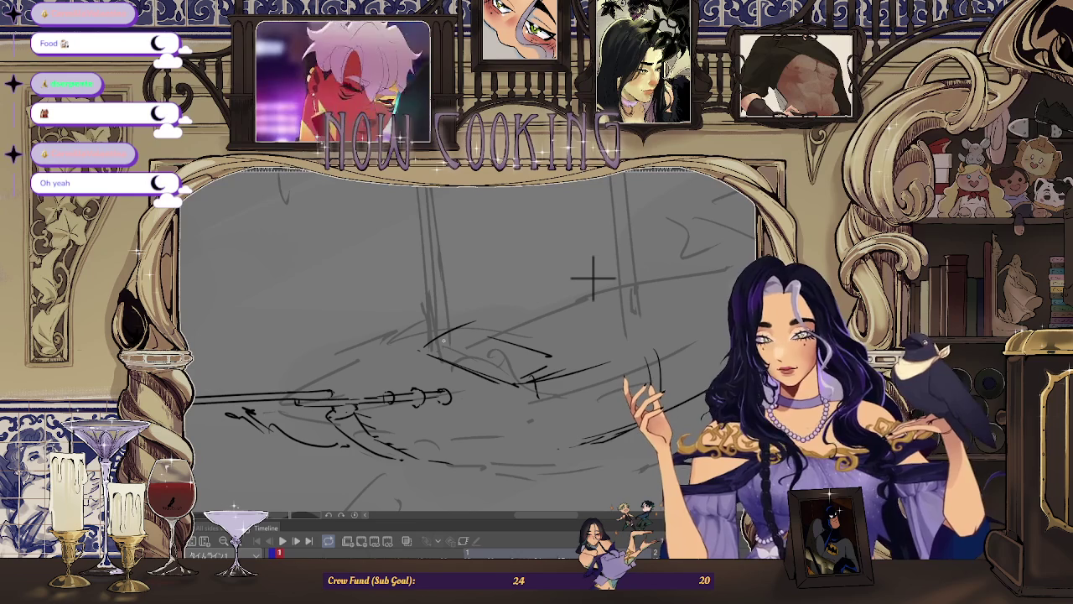
mouse_move(593, 276)
left_mouse_down()
mouse_move(558, 283)
mouse_move(540, 311)
left_mouse_up()
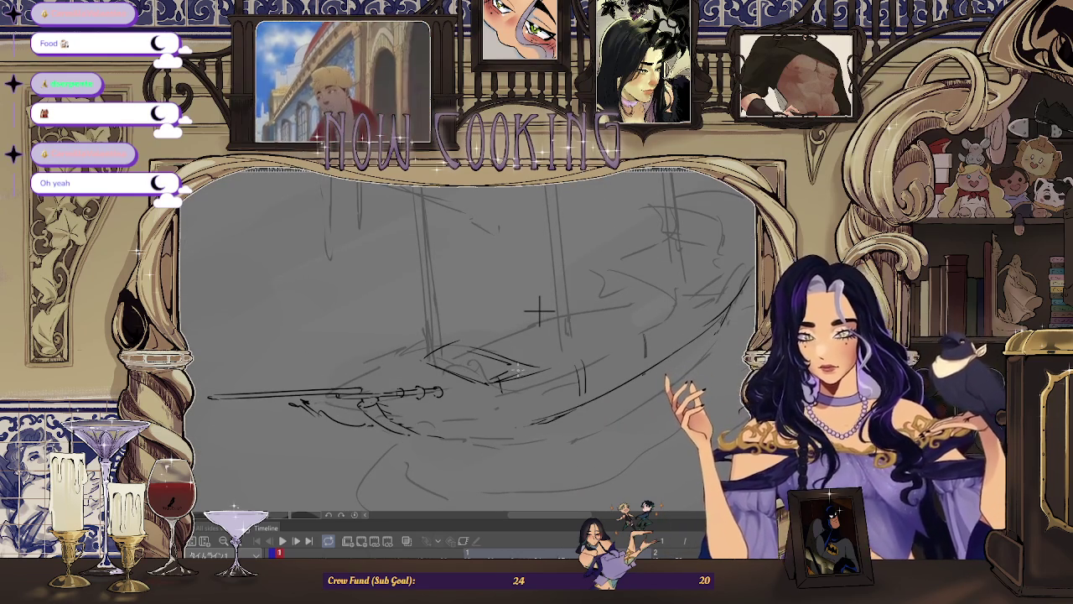
mouse_move(539, 312)
left_mouse_down()
mouse_move(570, 293)
mouse_move(503, 311)
left_mouse_up()
Zoom in on the bow and sketch a light pencil line below the bowsprit
scroll(601, 301, "down", 2)
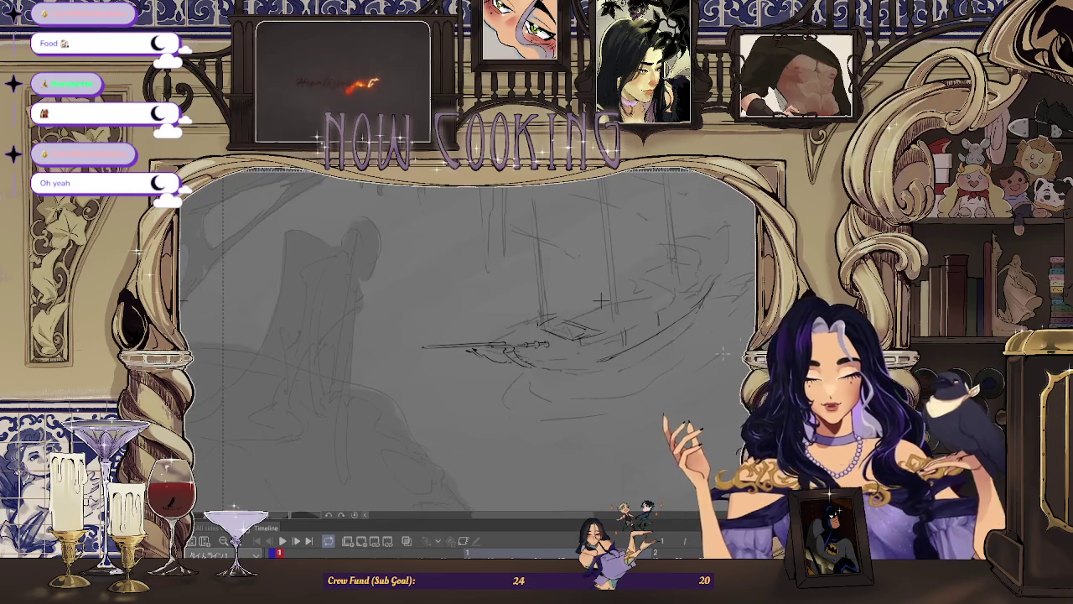
scroll(596, 397, "down", 2)
scroll(573, 355, "up", 3)
scroll(337, 378, "up", 1)
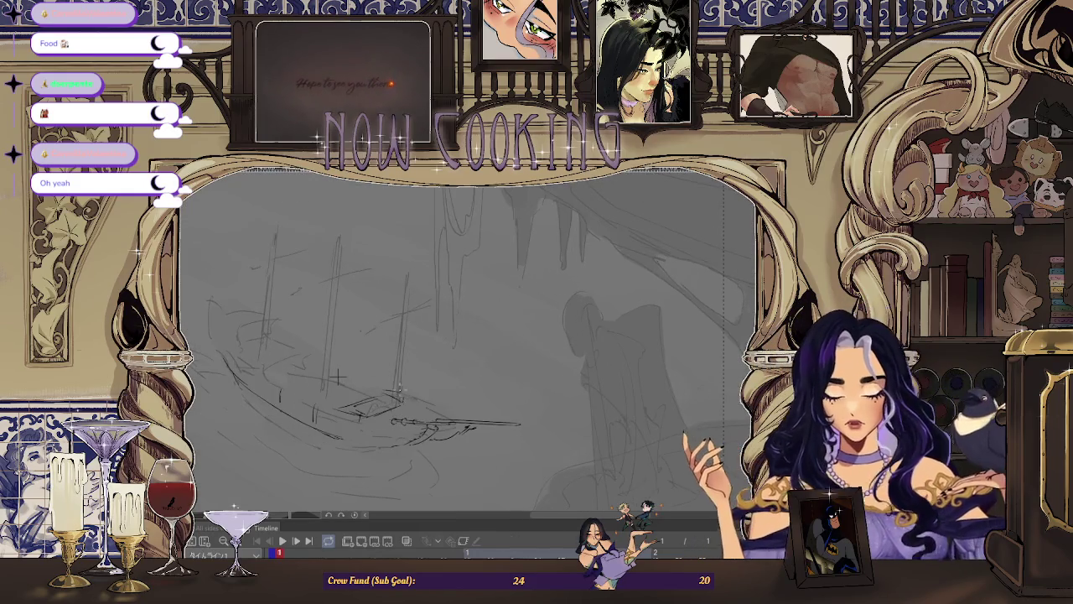
scroll(337, 378, "up", 2)
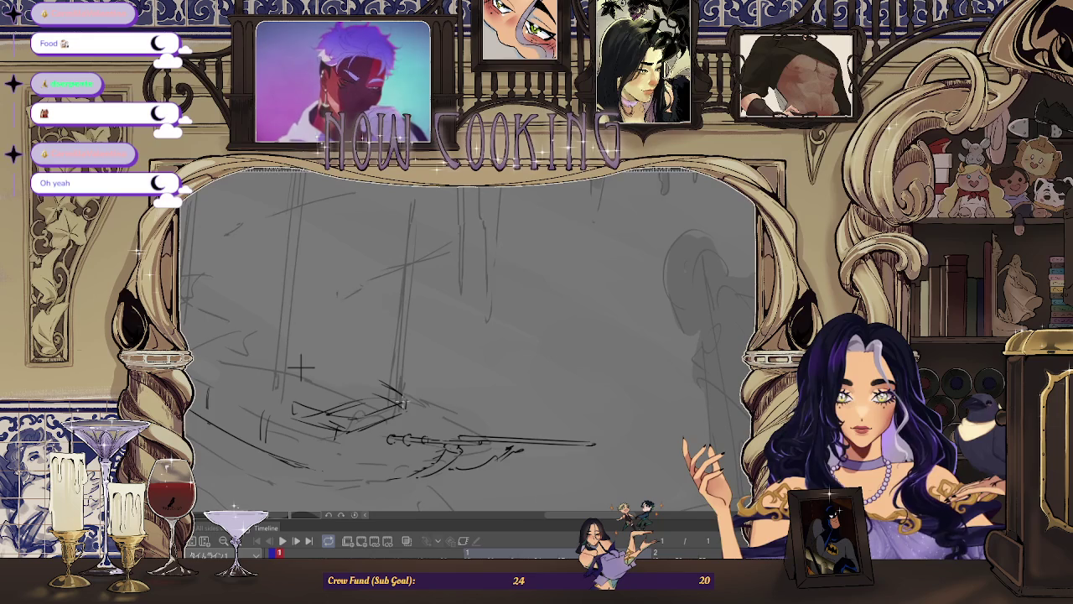
scroll(387, 325, "up", 1)
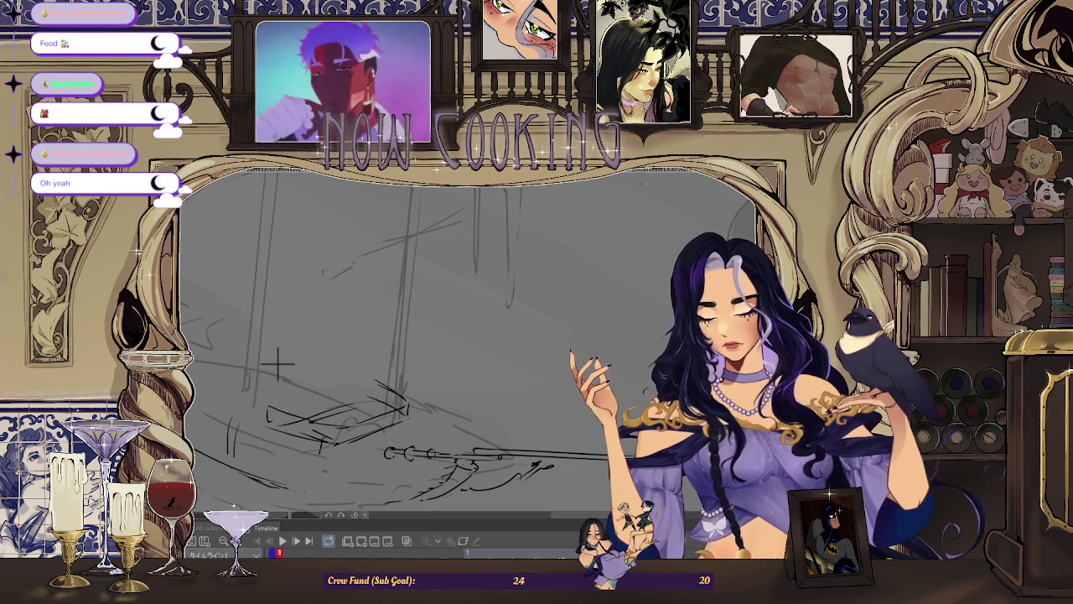
scroll(247, 352, "up", 1)
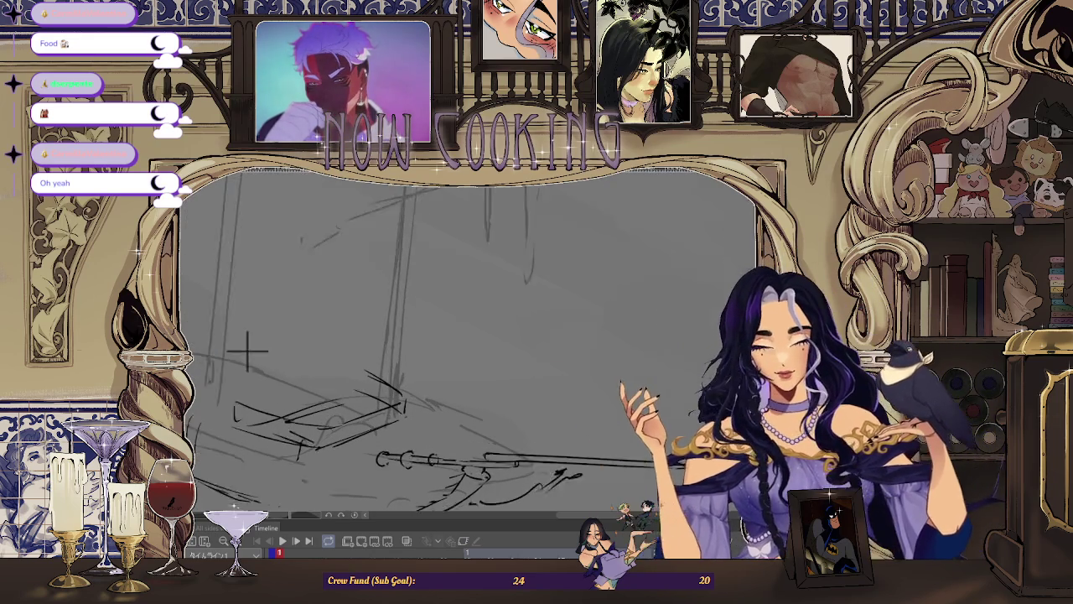
scroll(248, 352, "up", 1)
scroll(191, 296, "up", 1)
left_click_drag(319, 427, 414, 390)
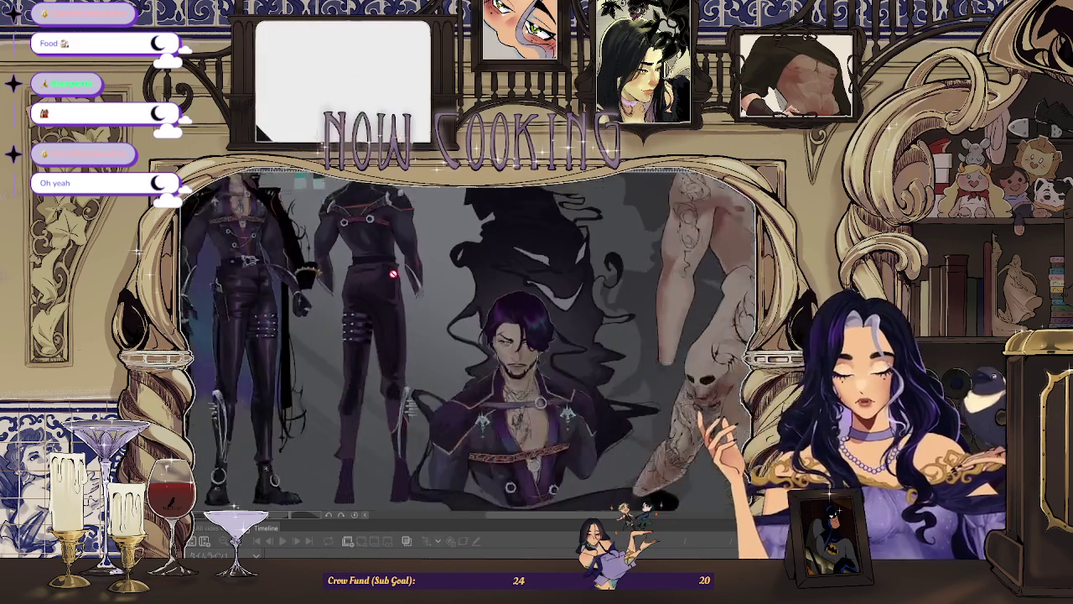
Zoom in and out on the character reference sheet to inspect outfit and tattoo details
scroll(289, 280, "down", 1)
scroll(316, 358, "down", 1)
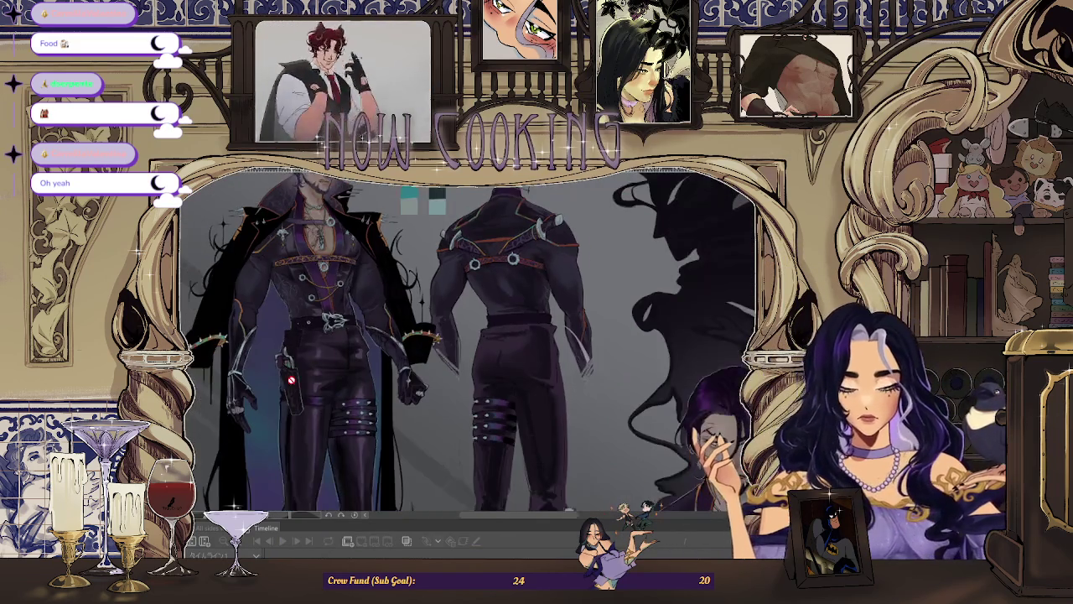
scroll(270, 436, "down", 1)
scroll(285, 402, "down", 1)
scroll(450, 338, "up", 3)
scroll(441, 347, "up", 1)
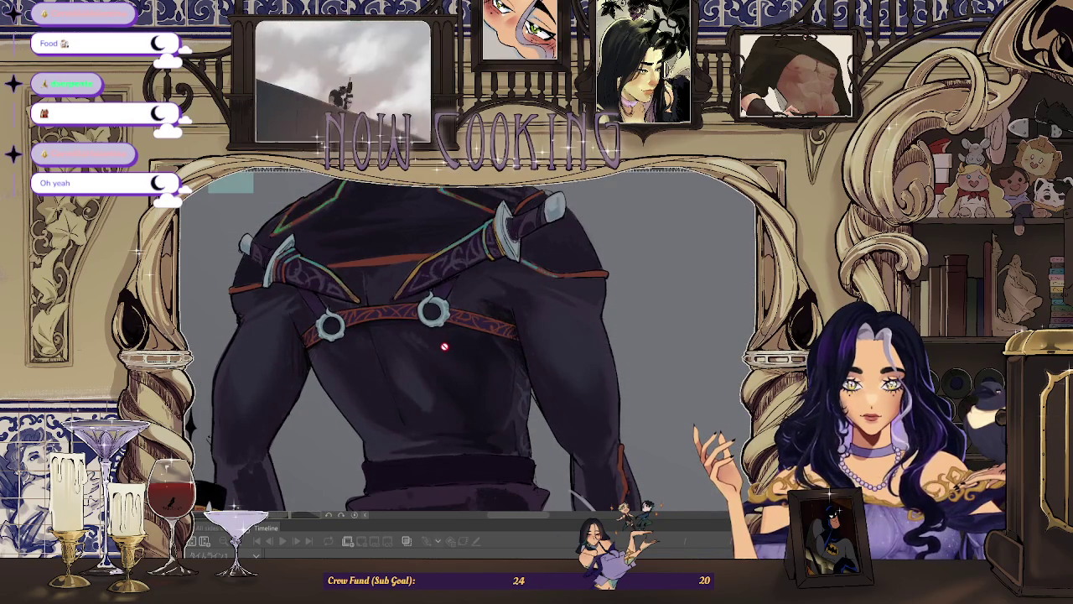
scroll(444, 344, "up", 2)
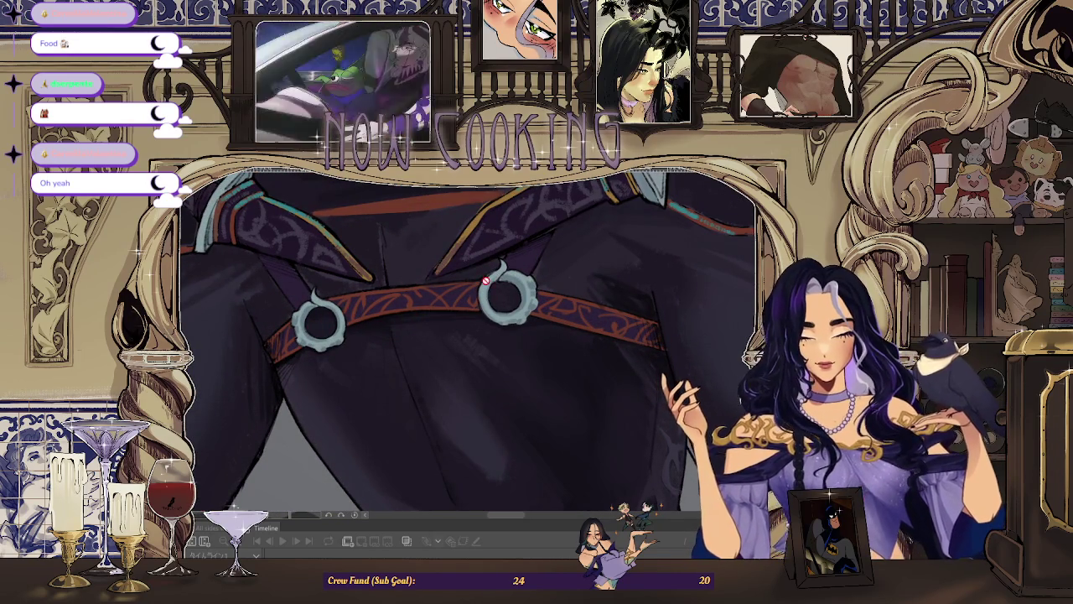
scroll(532, 297, "down", 2)
scroll(623, 390, "down", 2)
scroll(623, 390, "up", 1)
scroll(599, 373, "up", 2)
scroll(576, 355, "up", 1)
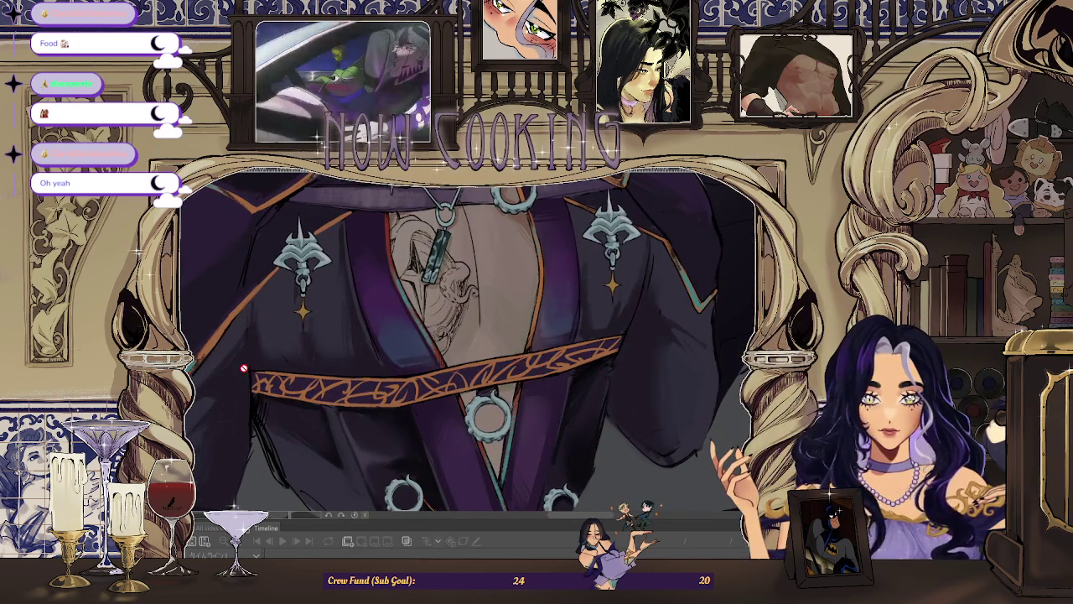
scroll(243, 368, "down", 1)
scroll(243, 368, "down", 1)
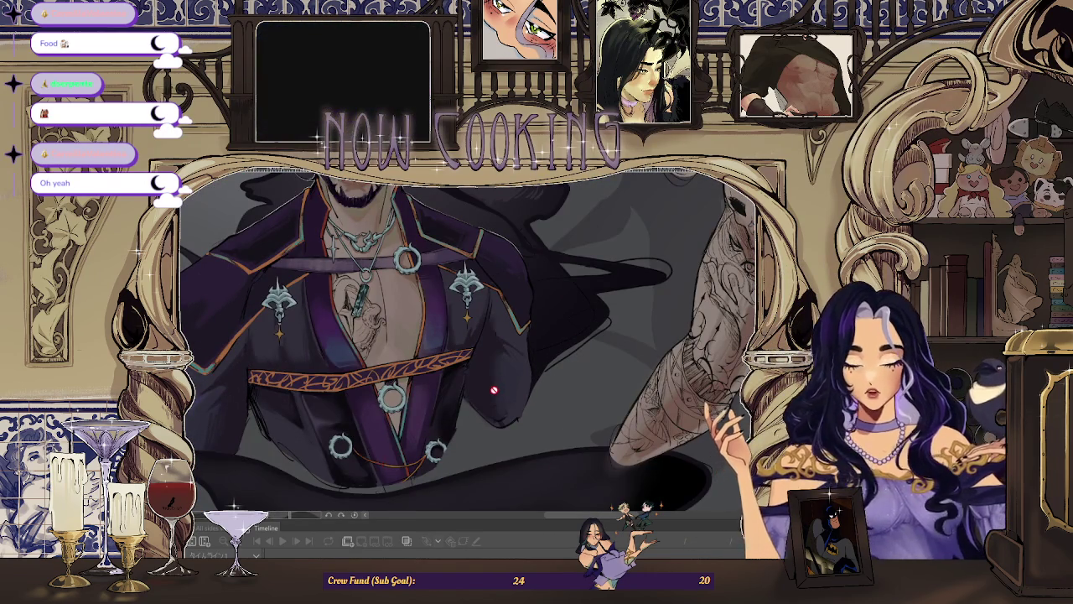
scroll(379, 463, "down", 2)
scroll(503, 403, "down", 2)
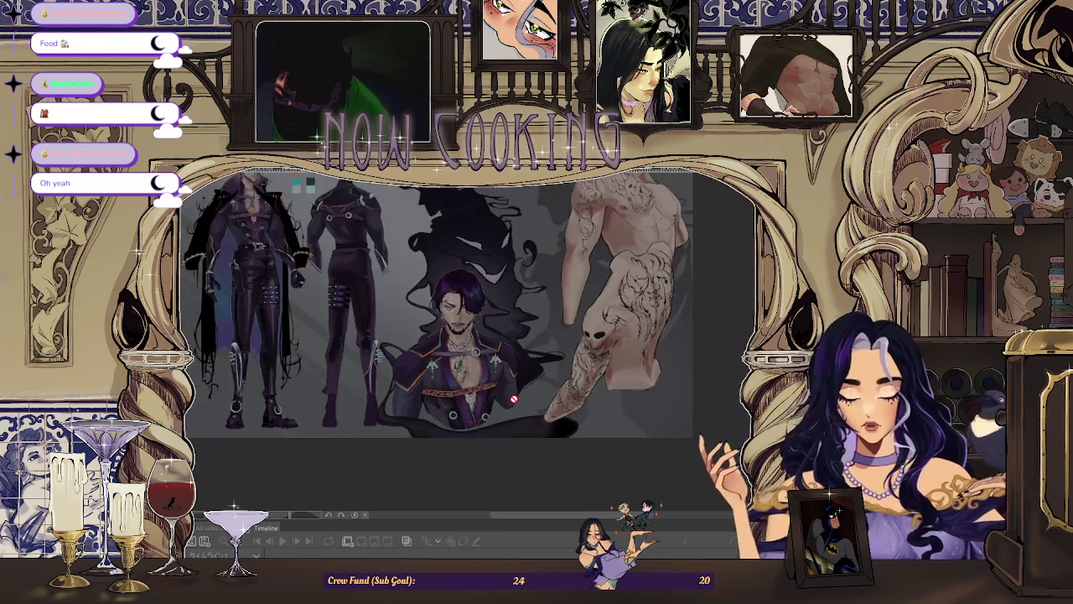
scroll(587, 375, "up", 2)
scroll(578, 402, "down", 2)
scroll(683, 308, "up", 4)
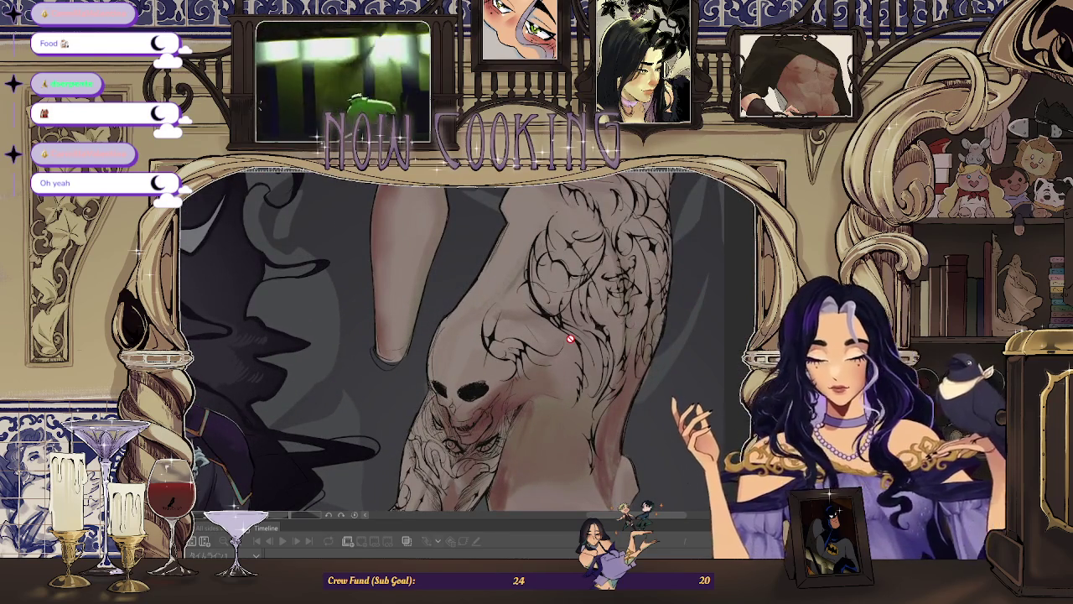
scroll(570, 339, "down", 1)
scroll(570, 338, "down", 1)
scroll(571, 338, "down", 3)
scroll(362, 290, "up", 3)
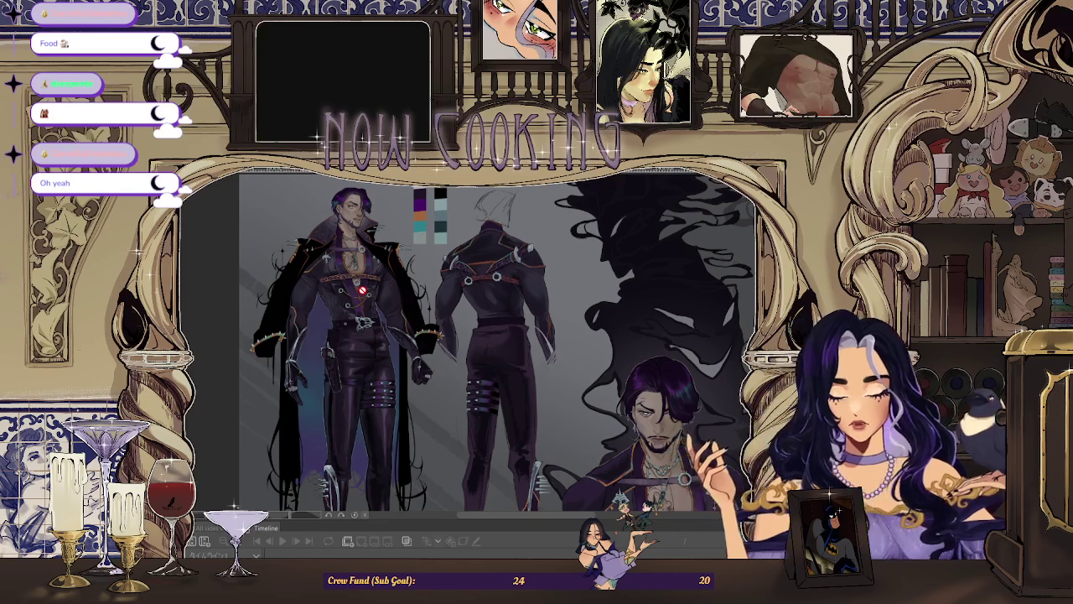
scroll(345, 372, "up", 2)
scroll(345, 372, "up", 2)
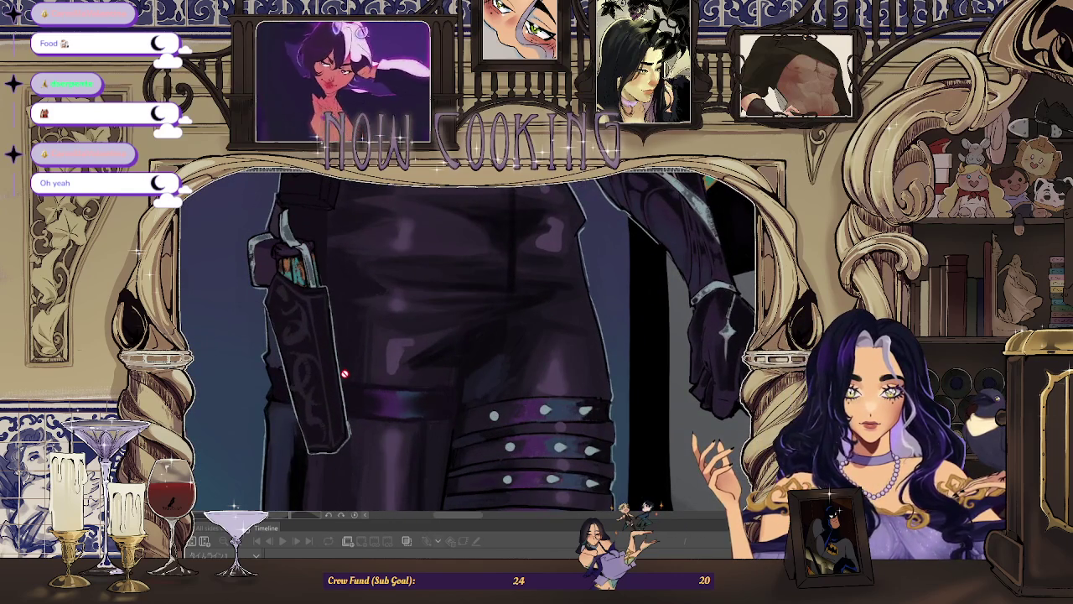
scroll(286, 375, "down", 3)
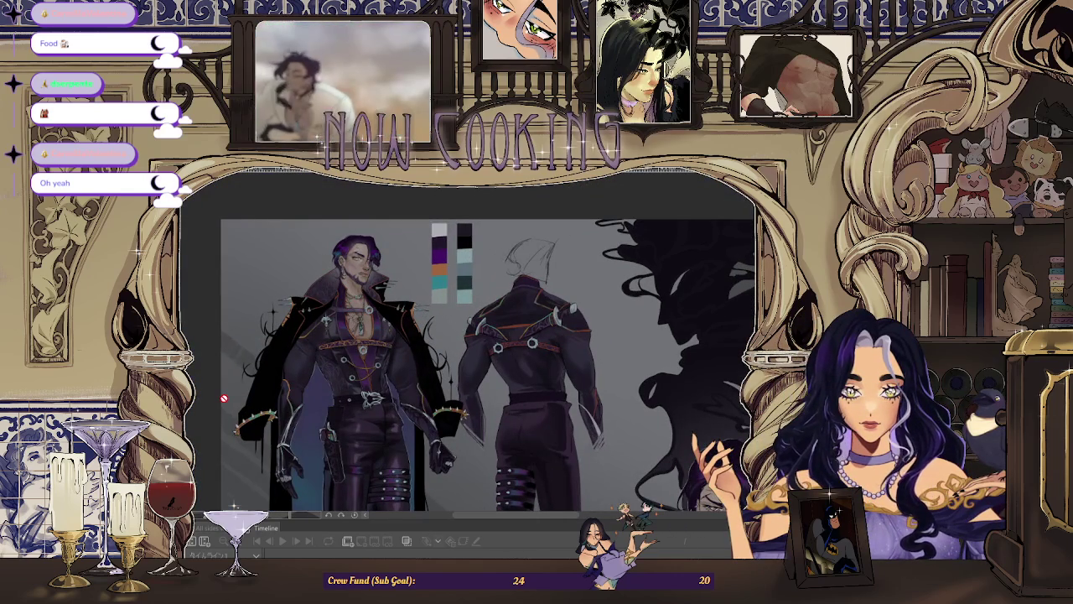
scroll(277, 401, "up", 2)
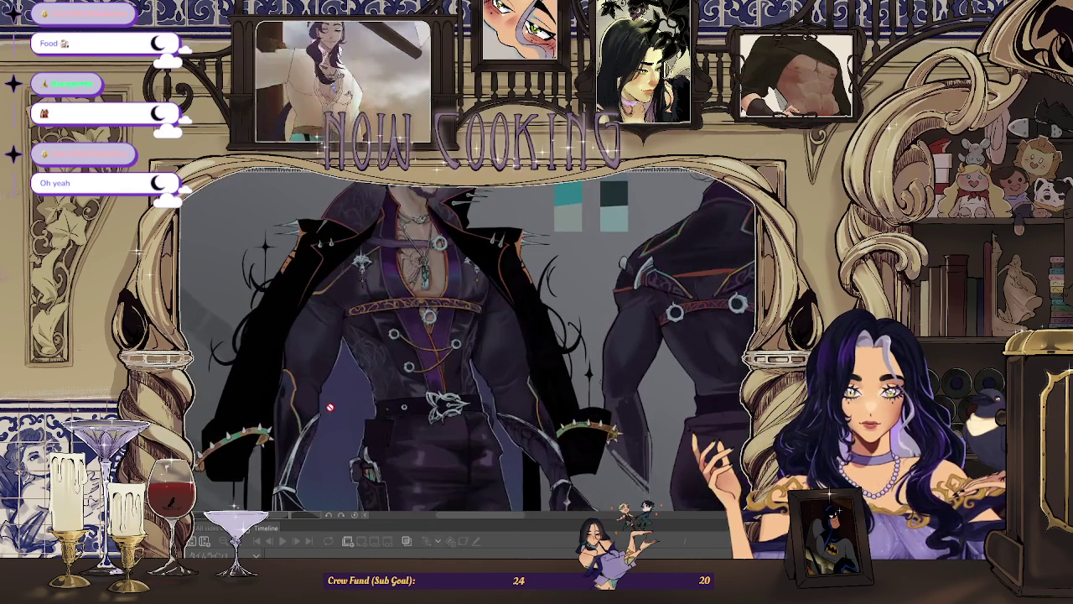
scroll(337, 336, "down", 1)
scroll(369, 342, "down", 1)
scroll(403, 350, "down", 1)
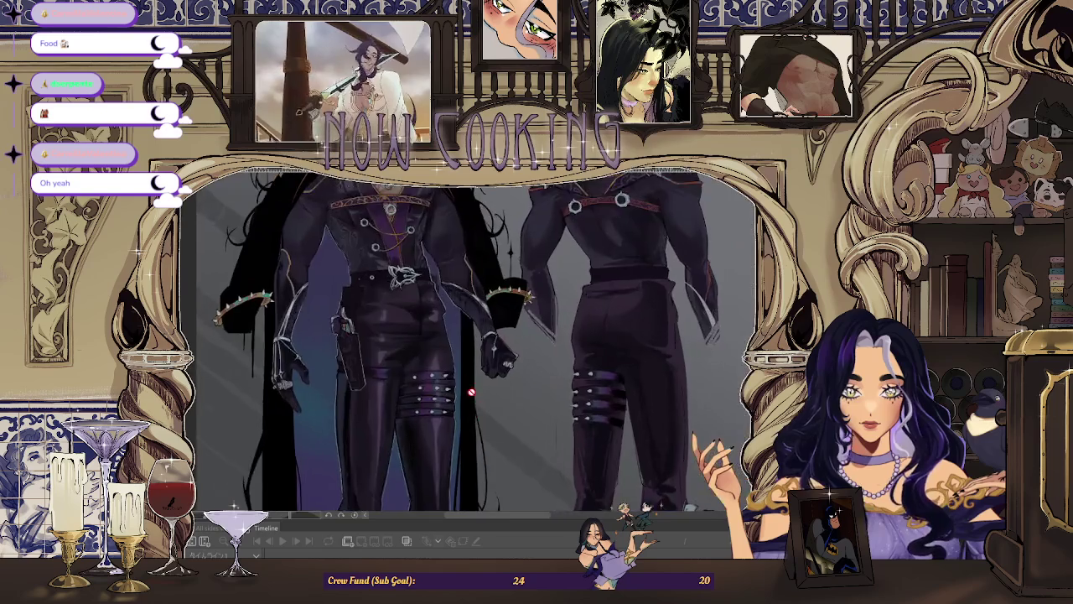
scroll(465, 363, "down", 1)
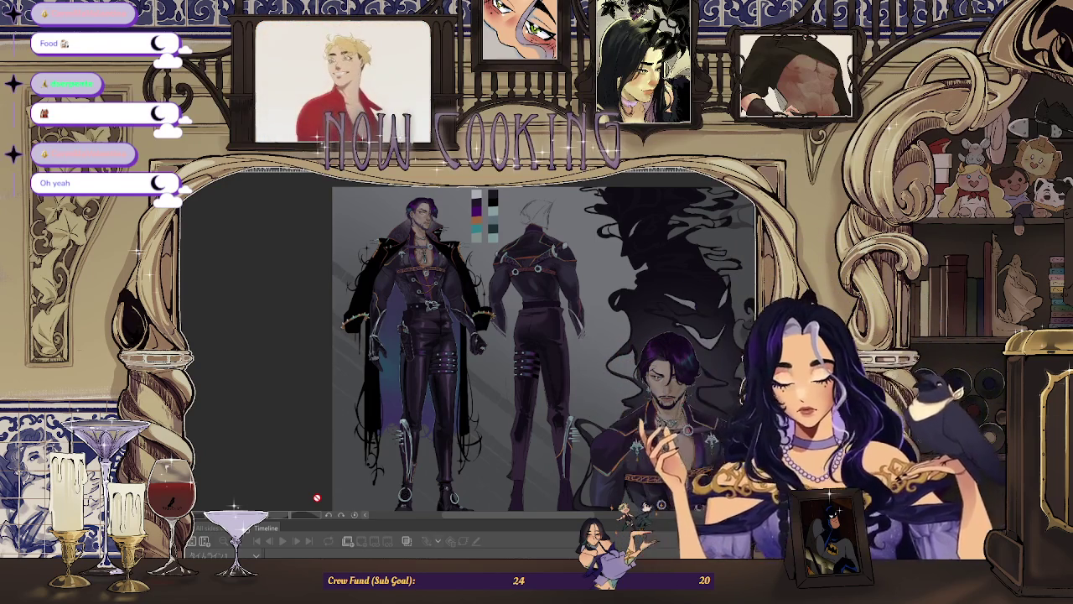
scroll(671, 474, "down", 3)
scroll(671, 473, "up", 5)
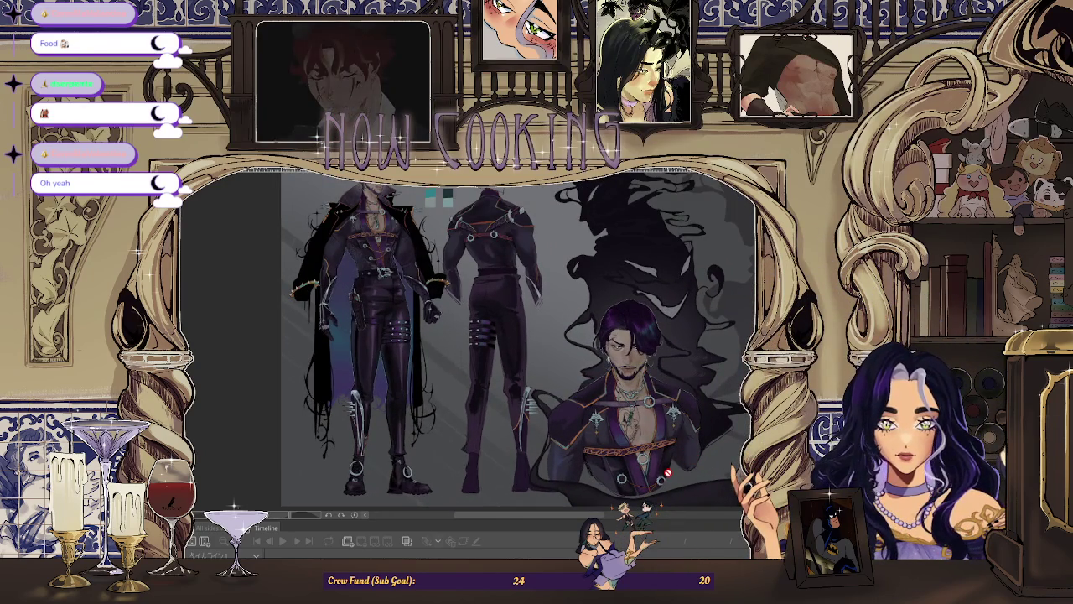
scroll(668, 473, "up", 5)
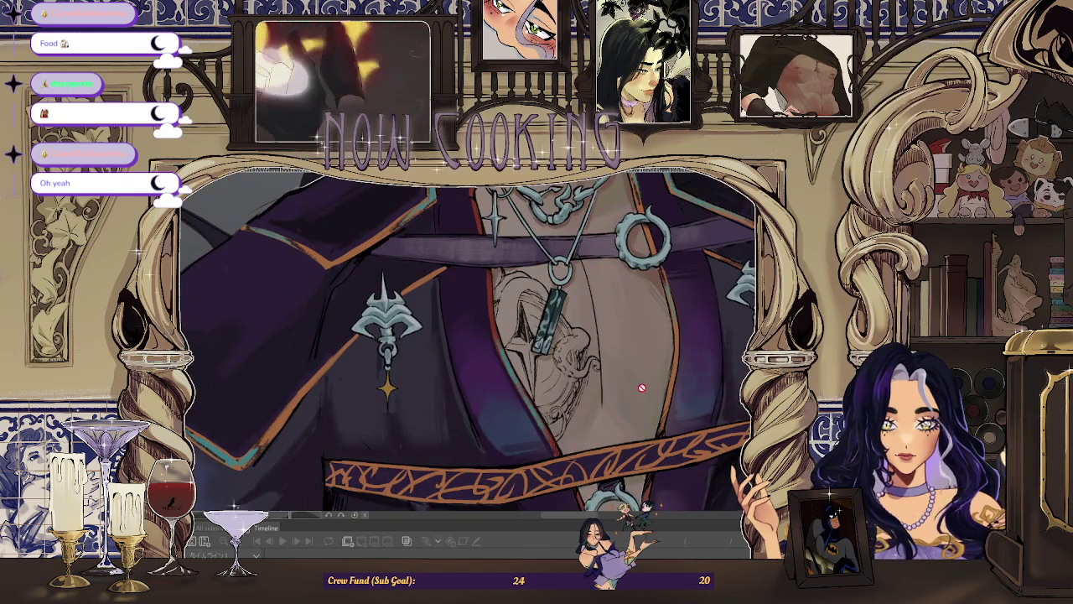
scroll(659, 395, "down", 4)
scroll(562, 351, "up", 3)
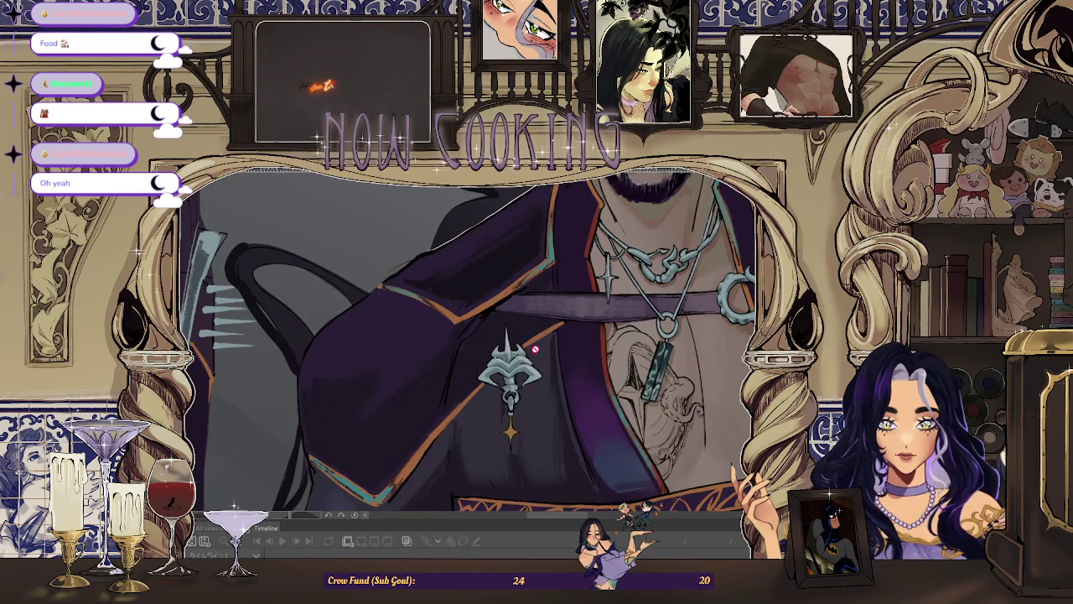
scroll(535, 402, "down", 2)
scroll(561, 385, "down", 1)
scroll(527, 338, "down", 1)
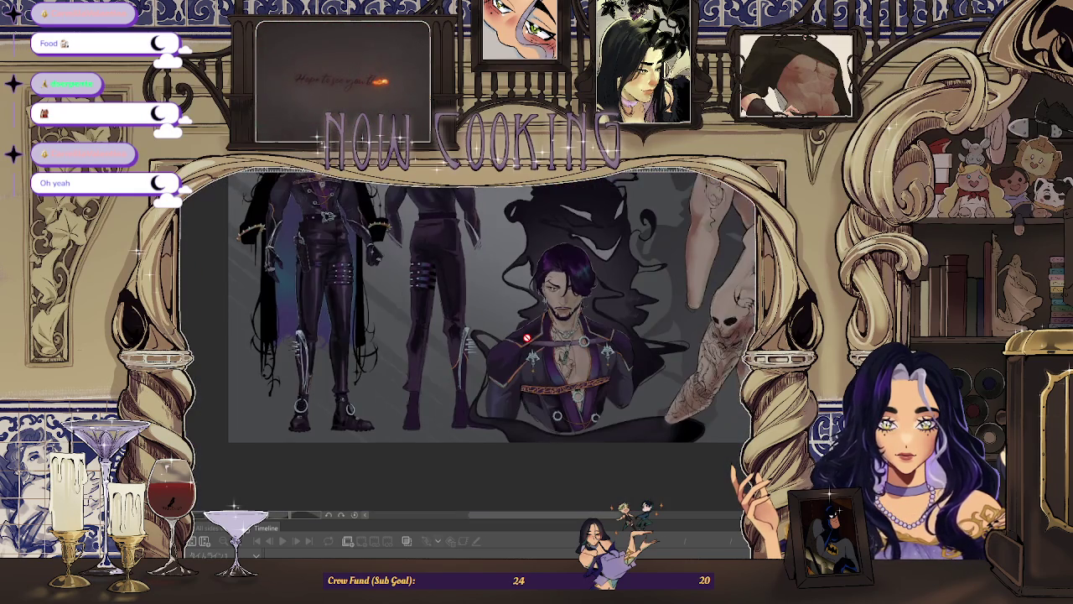
Back on the ship canvas, lasso the bow deck and transform it slightly right and down
key("ctrl+Tab")
scroll(352, 293, "down", 2)
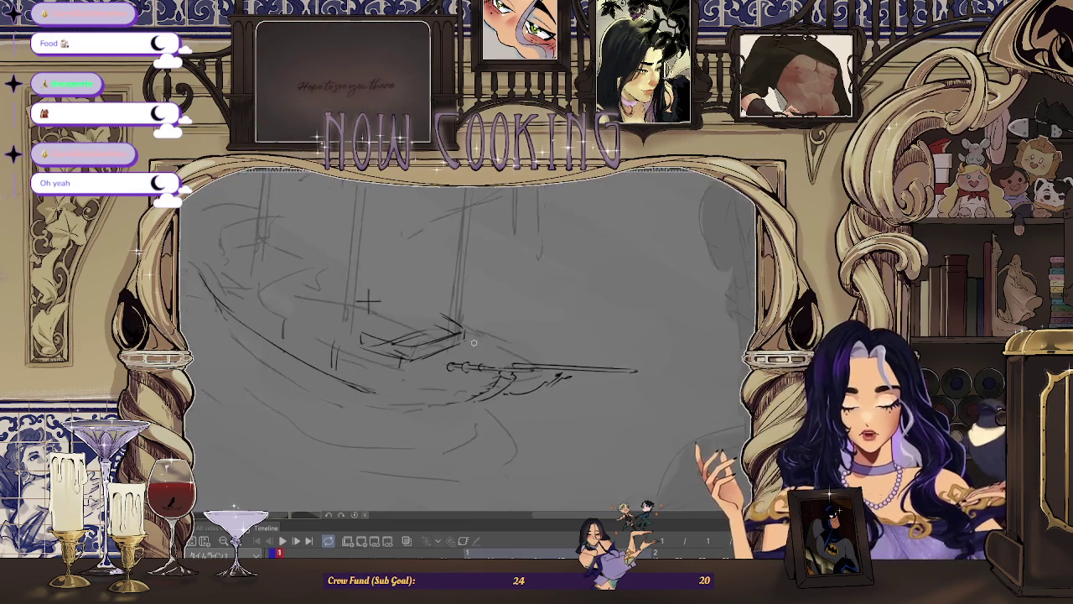
scroll(319, 267, "up", 1)
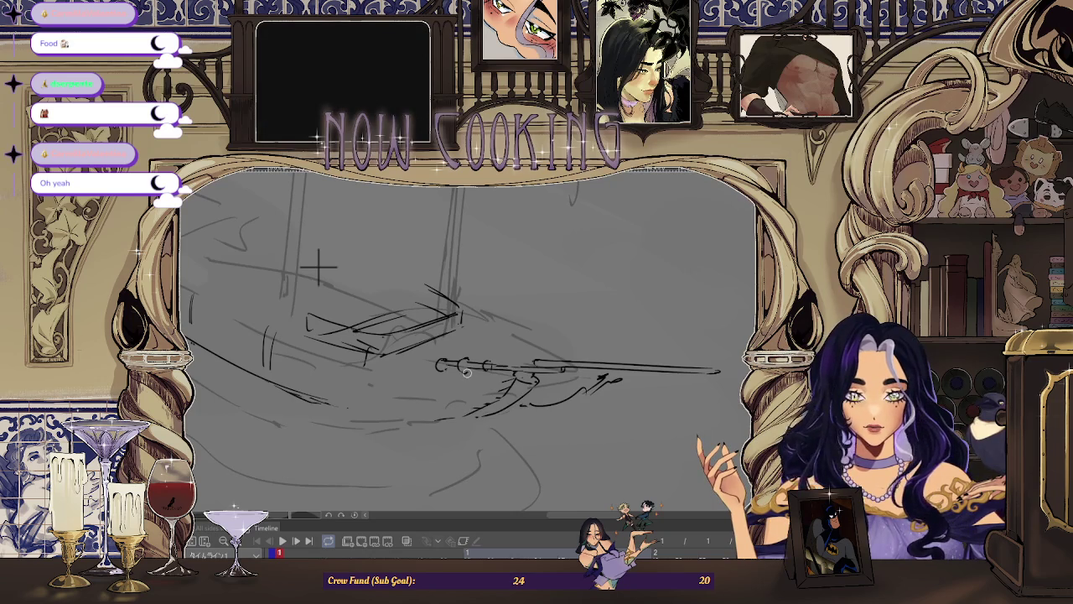
scroll(465, 379, "down", 2)
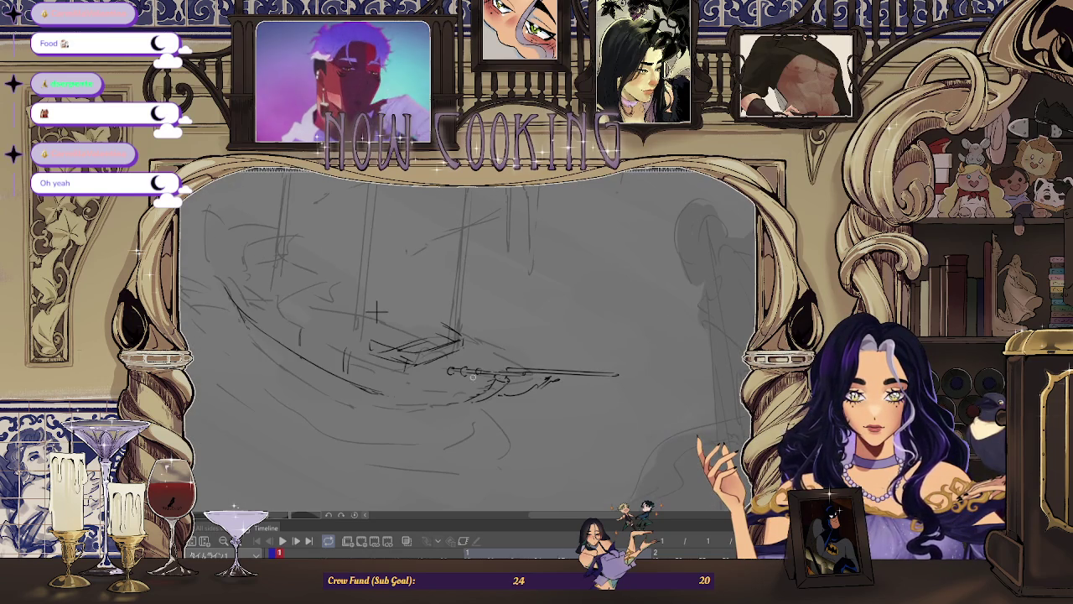
scroll(522, 311, "down", 2)
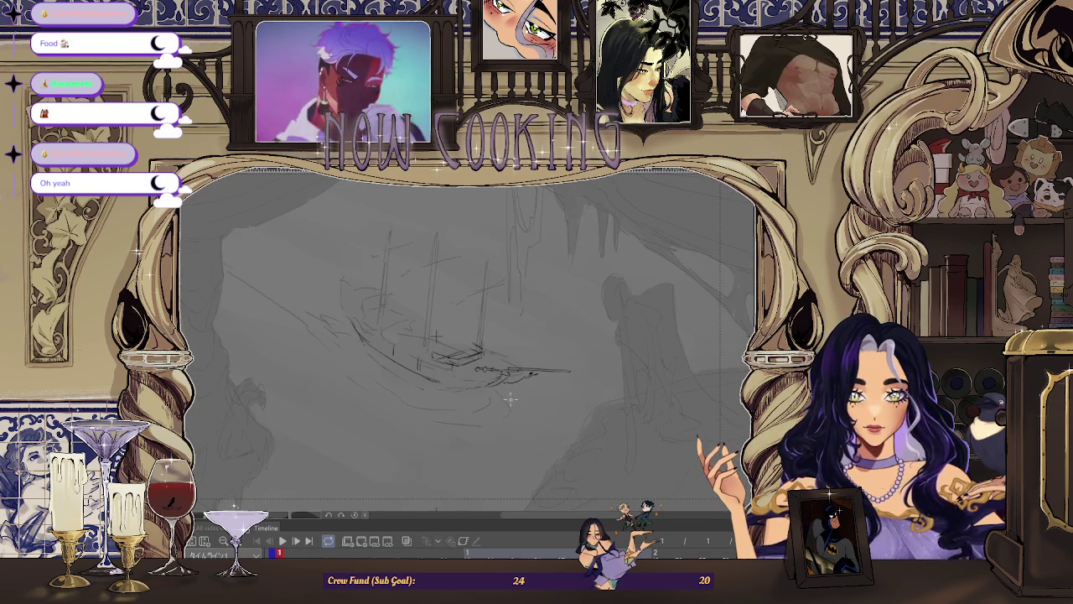
scroll(470, 361, "up", 3)
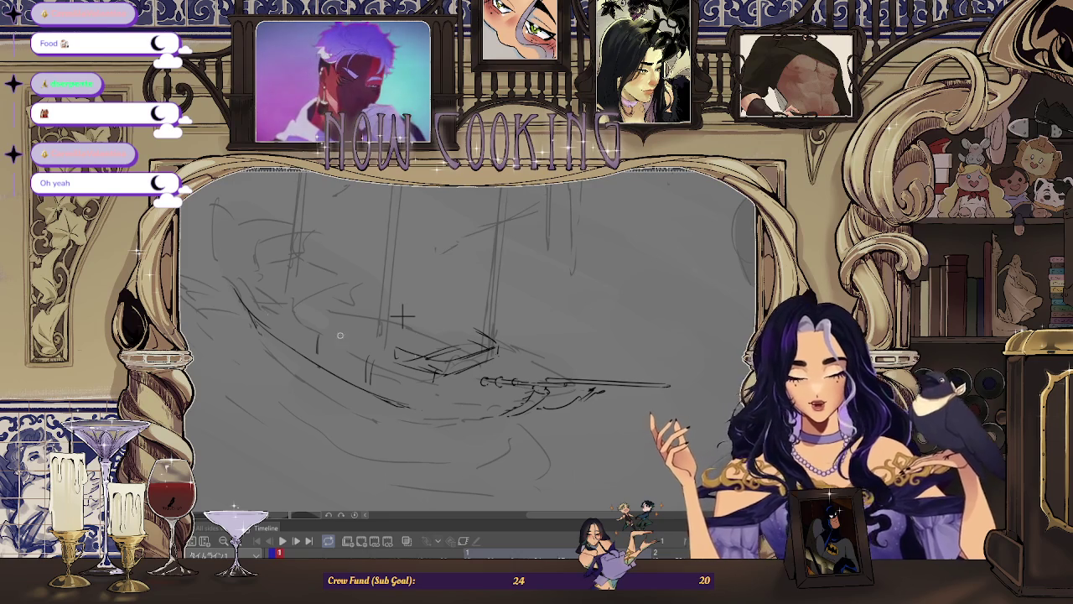
mouse_move(415, 333)
left_mouse_down()
mouse_move(399, 383)
mouse_move(415, 334)
left_mouse_up()
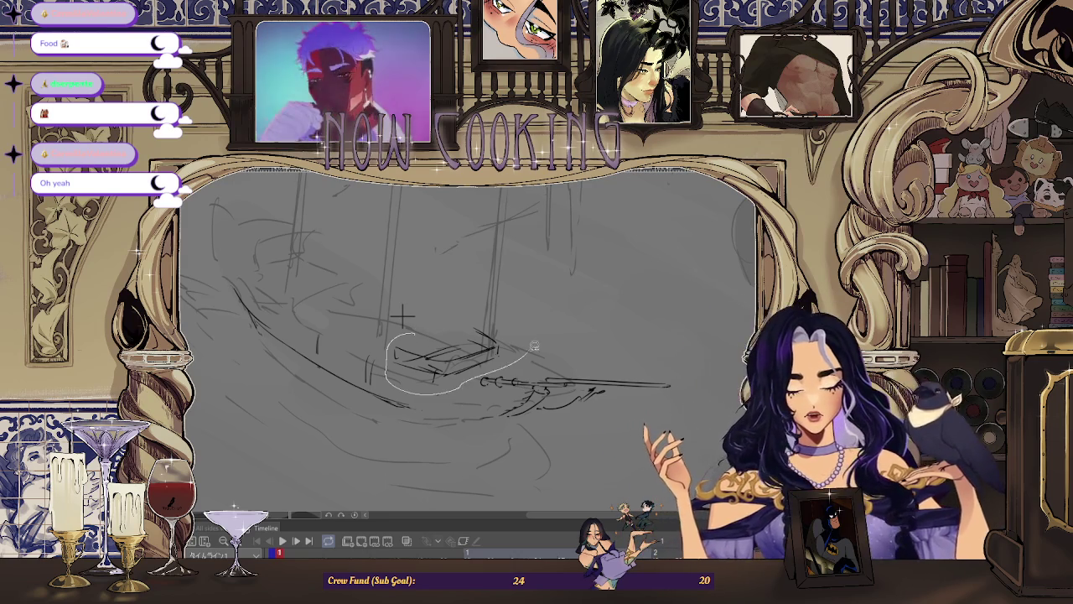
key("ctrl+t")
left_click_drag(474, 379, 483, 387)
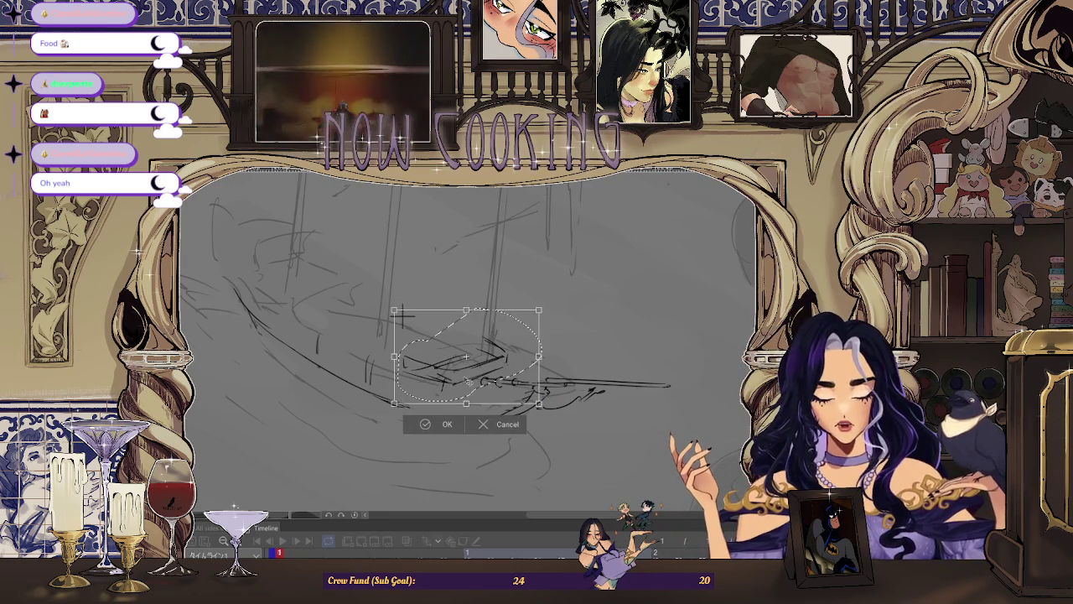
left_click(425, 424)
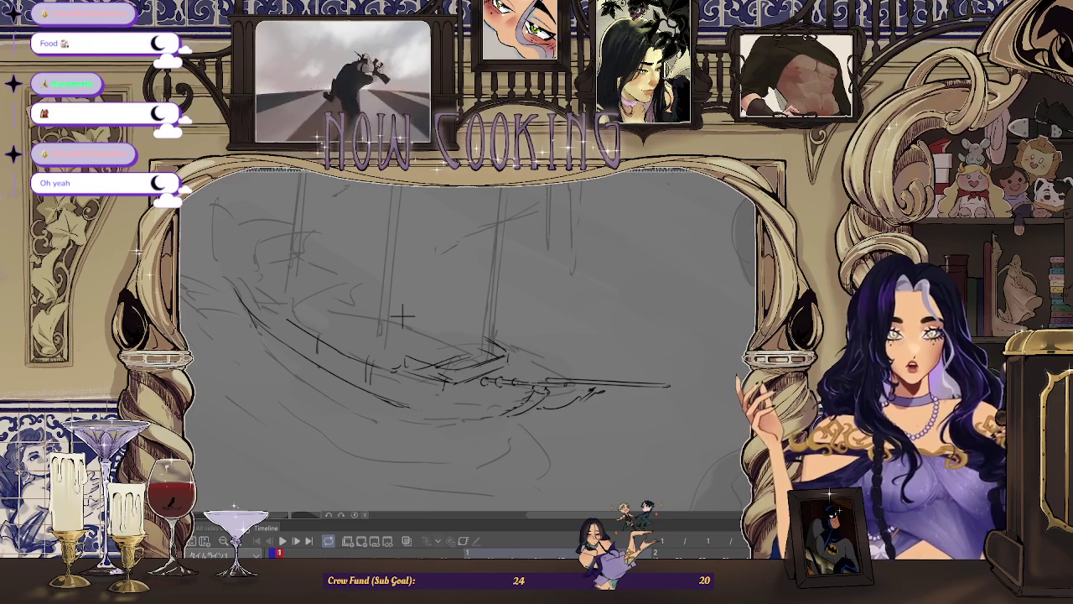
key("h")
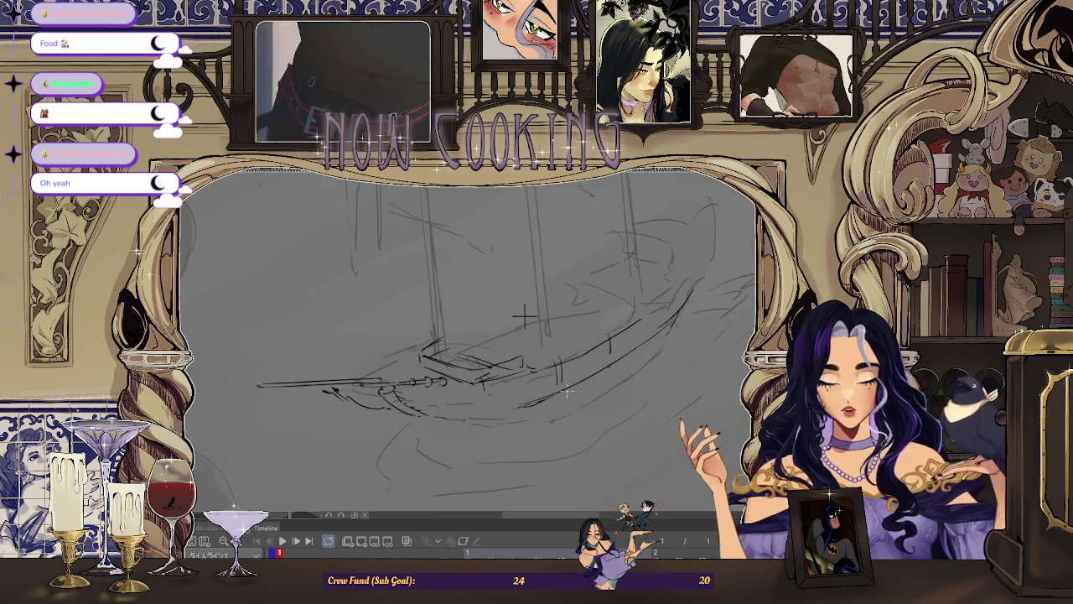
Zoom and rotate the flipped view so the ship's masts stand upright
scroll(524, 316, "up", 1)
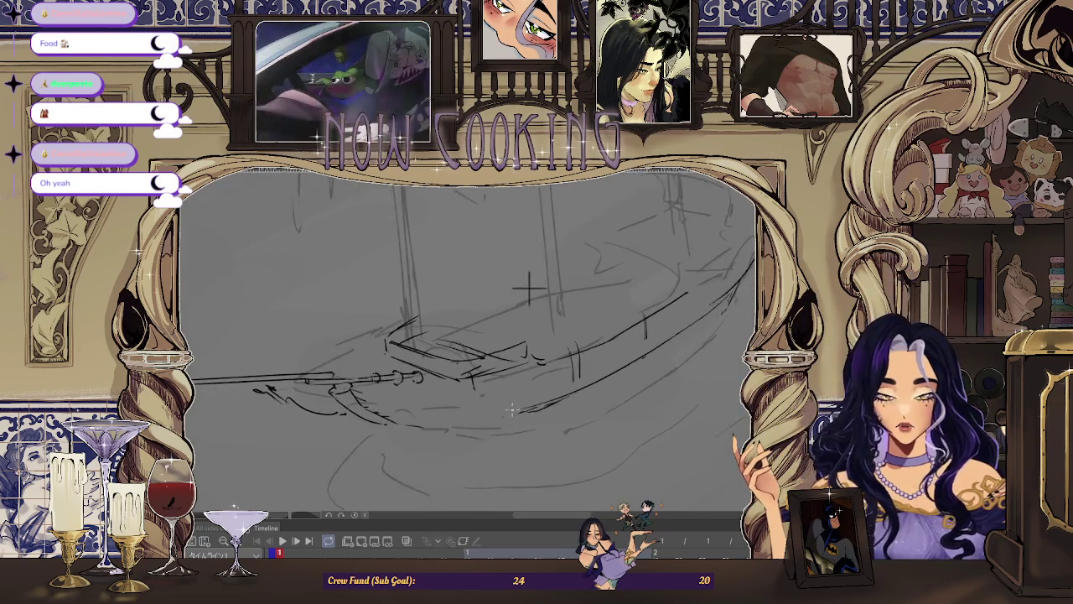
scroll(526, 285, "up", 1)
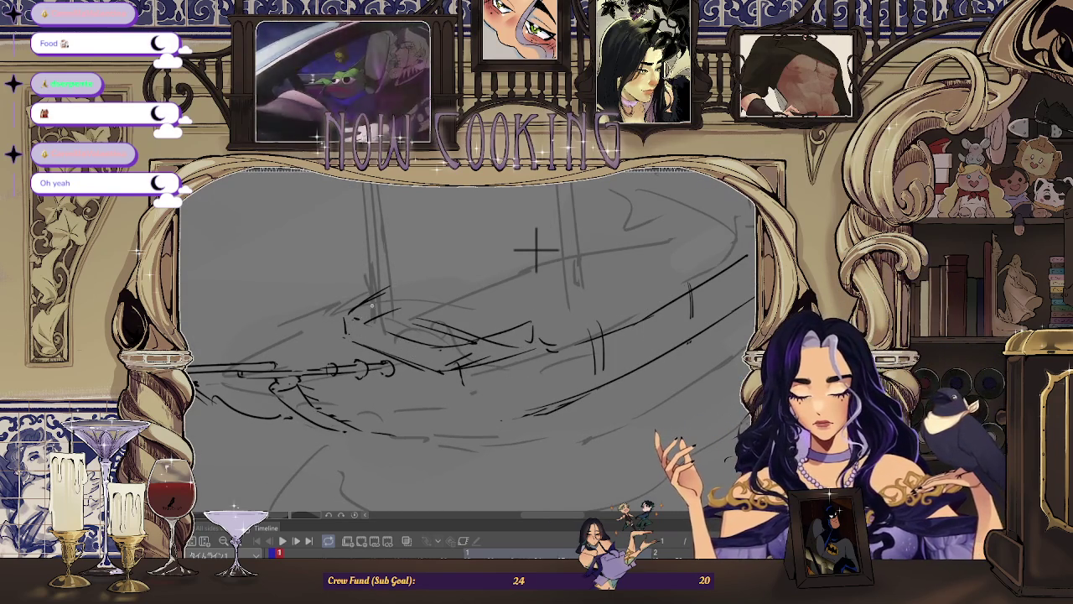
scroll(537, 249, "down", 2)
scroll(504, 277, "down", 1)
scroll(492, 282, "down", 1)
scroll(417, 309, "down", 1)
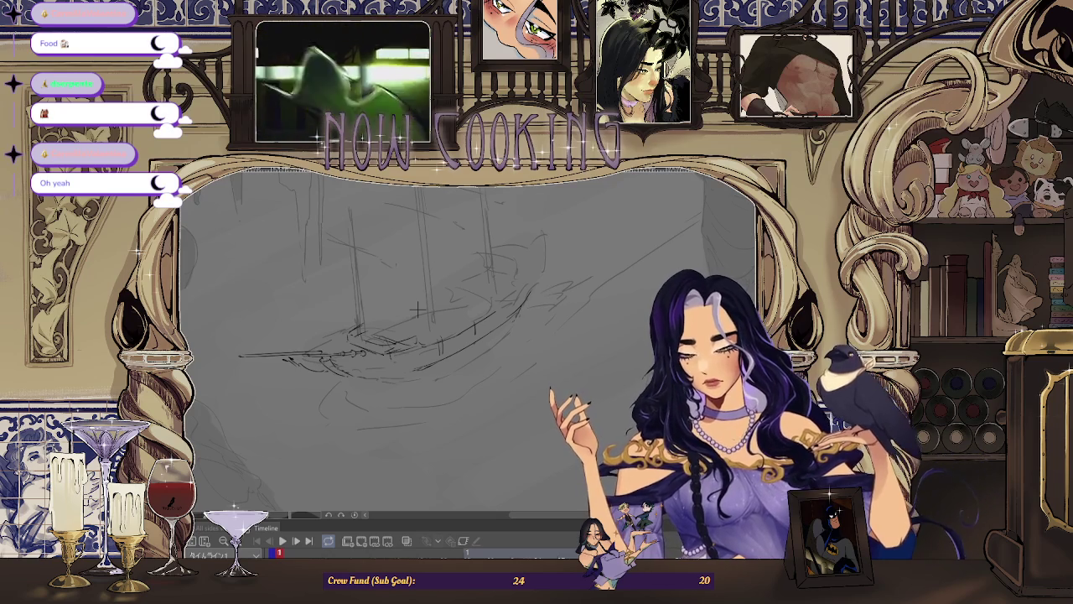
scroll(503, 249, "up", 2)
scroll(503, 249, "up", 2)
scroll(503, 249, "up", 2)
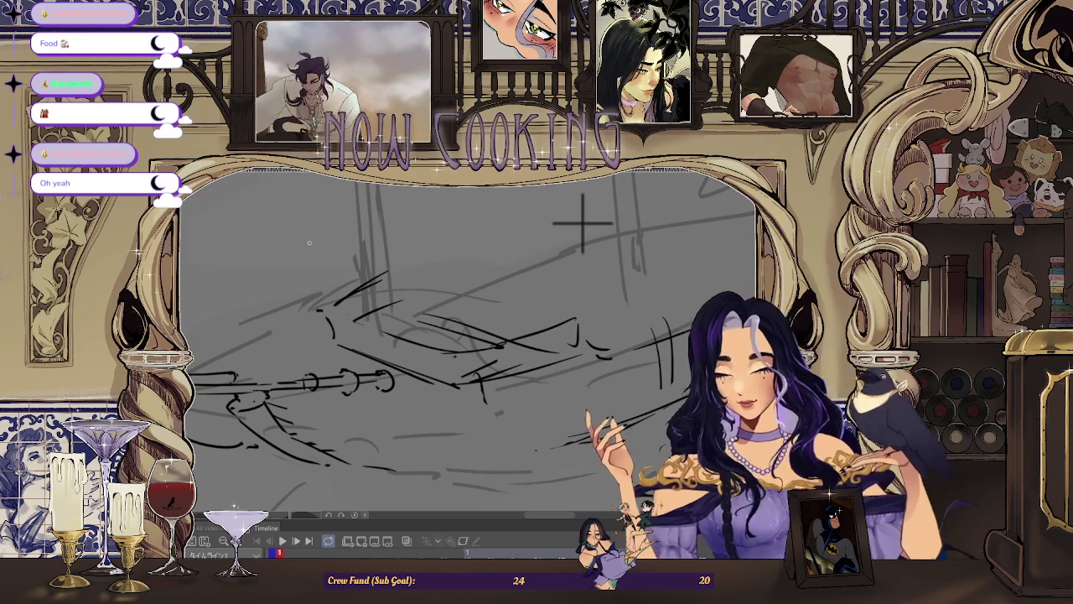
scroll(319, 322, "up", 2)
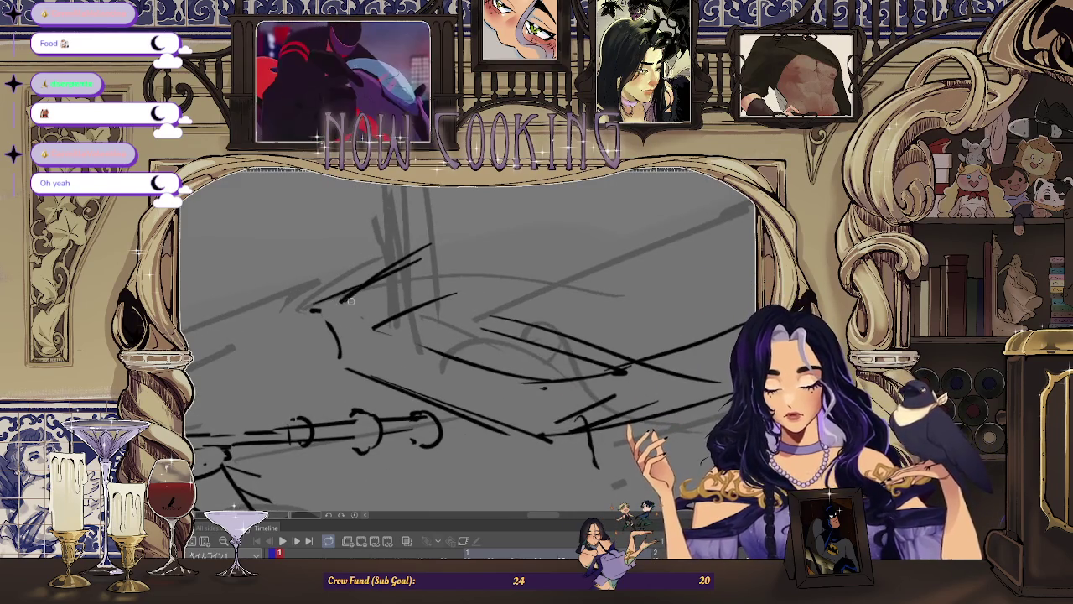
left_click_drag(324, 296, 419, 350)
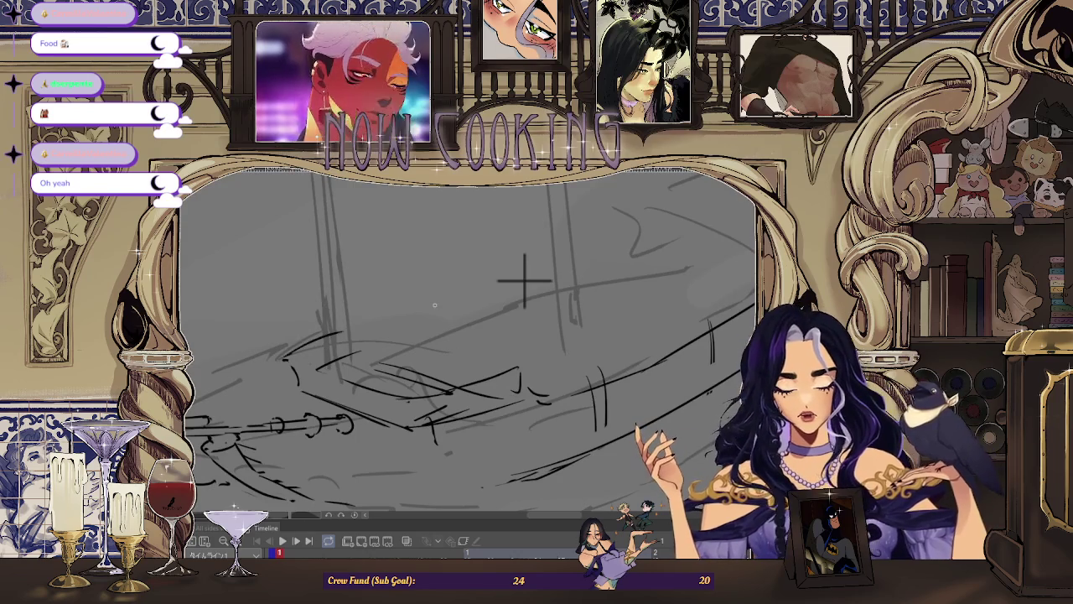
left_click_drag(410, 312, 436, 352)
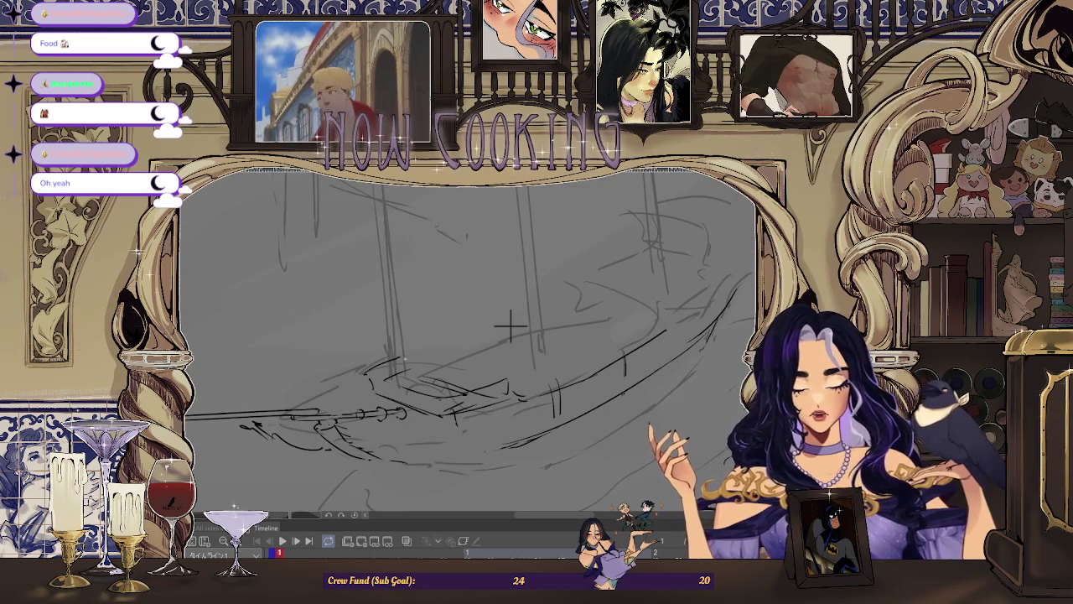
Zoom in on the tilted bow and draw a diagonal pencil line across it
mouse_move(510, 326)
left_mouse_down()
mouse_move(522, 311)
mouse_move(611, 294)
left_mouse_up()
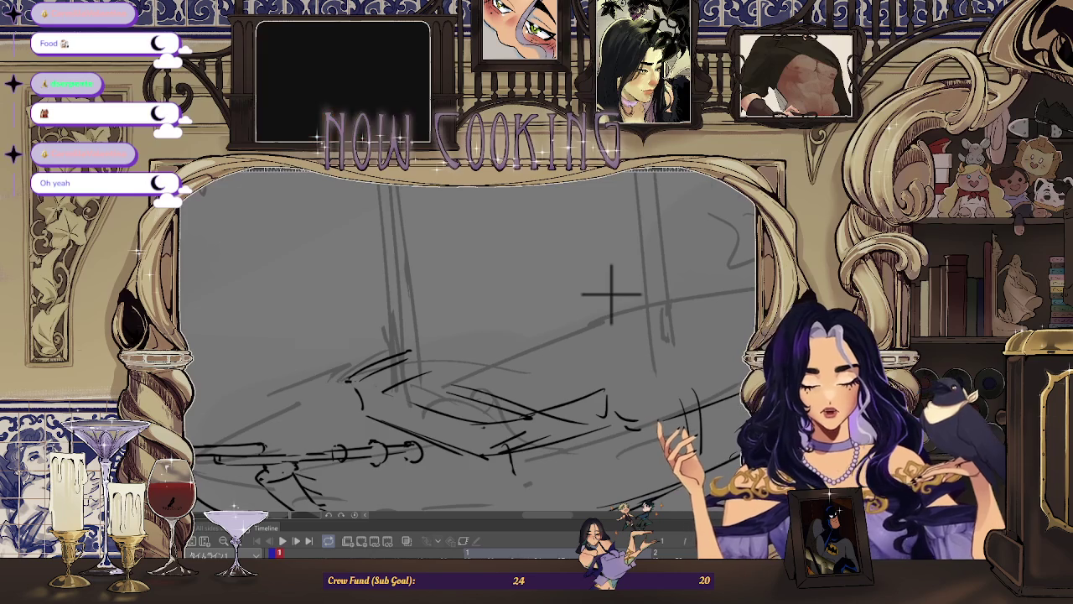
left_click_drag(611, 294, 597, 419)
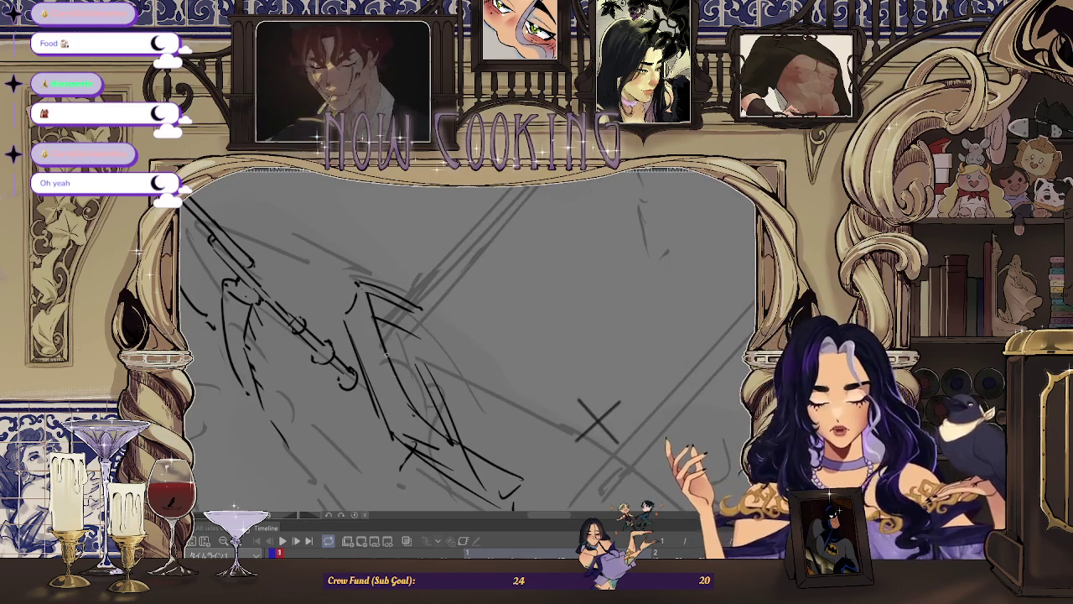
left_click_drag(368, 297, 416, 415)
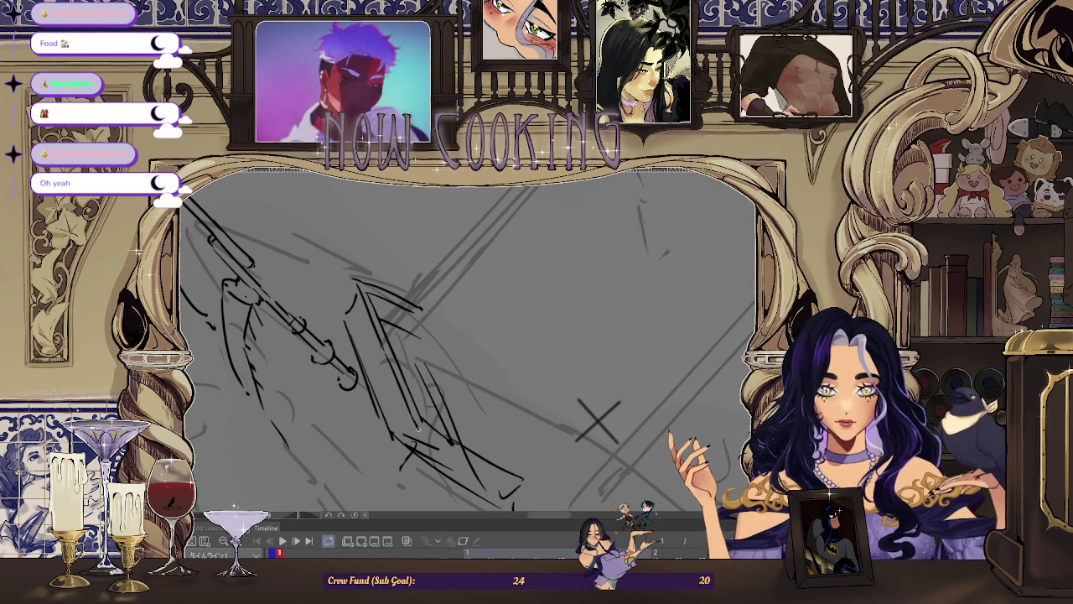
left_click_drag(408, 397, 564, 379)
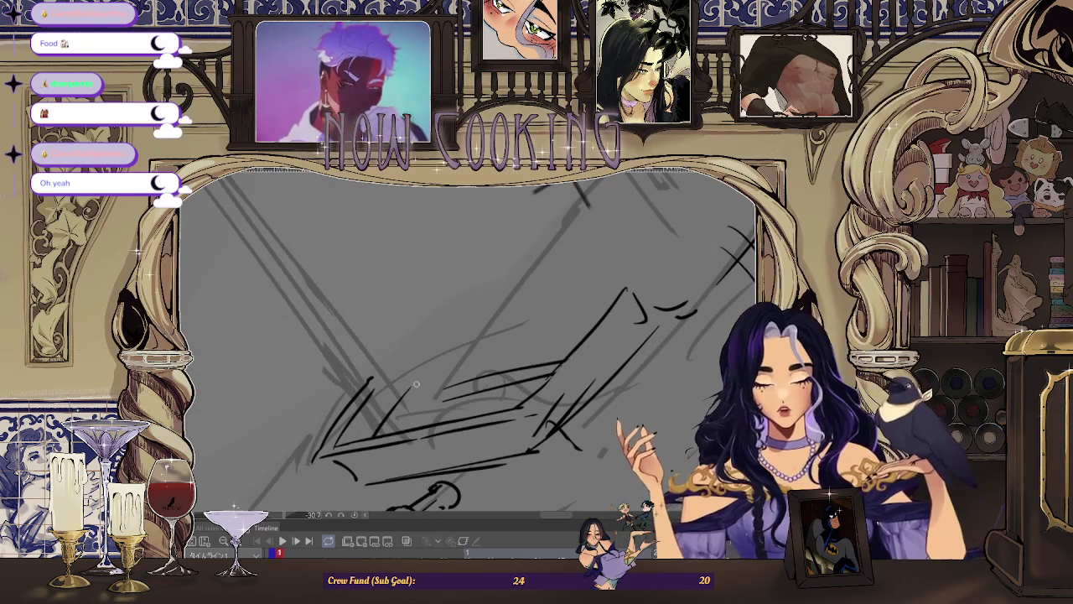
mouse_move(491, 354)
left_mouse_down()
mouse_move(509, 365)
mouse_move(498, 327)
left_mouse_up()
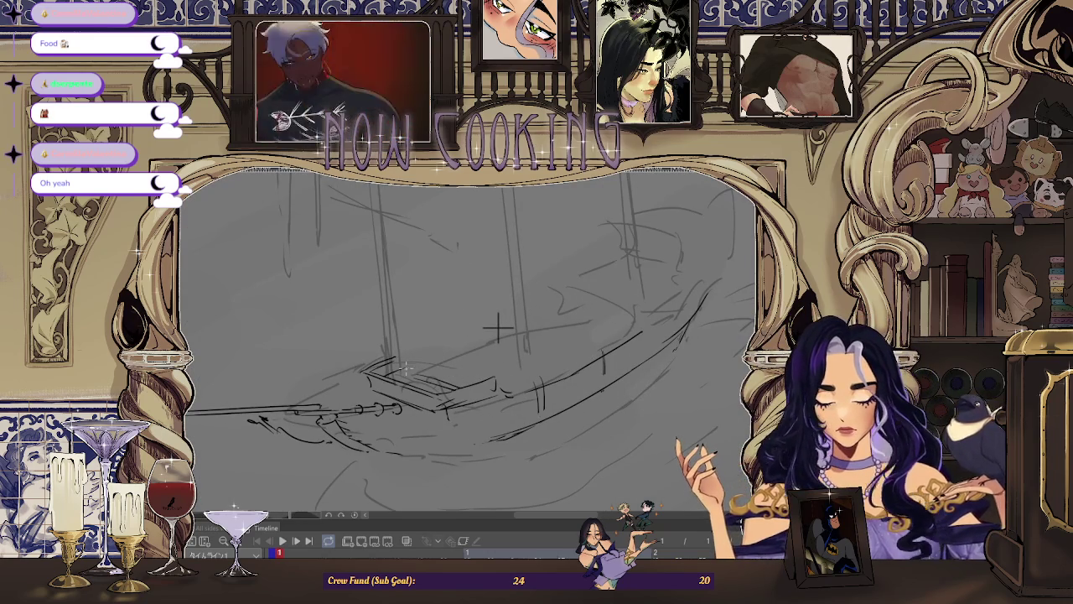
left_click_drag(498, 327, 513, 354)
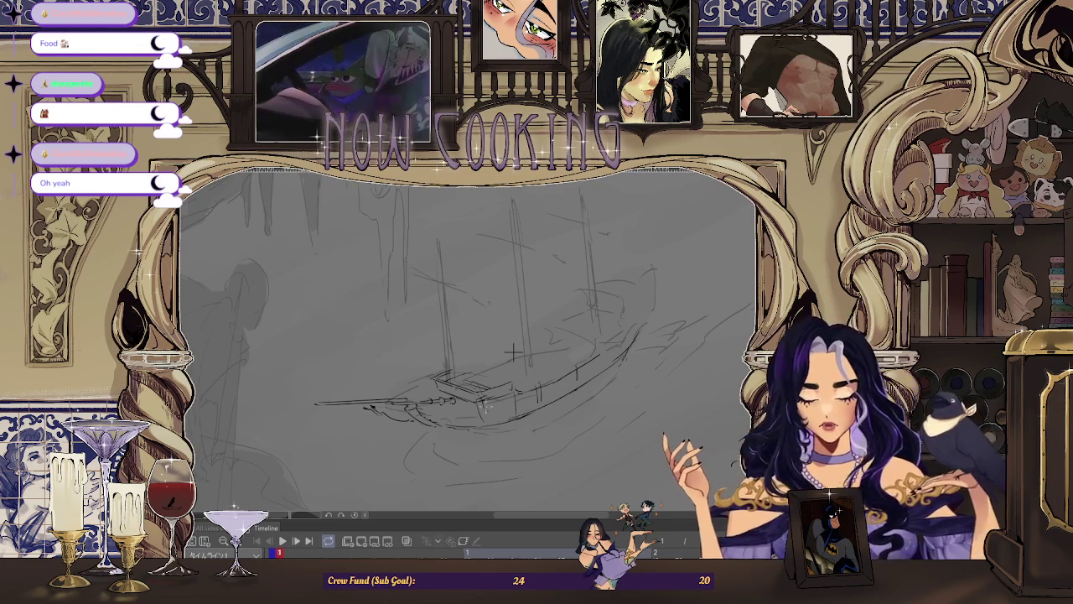
Sketch new lines under the bow and erase the long horizontal bowsprit line
scroll(514, 354, "up", 1)
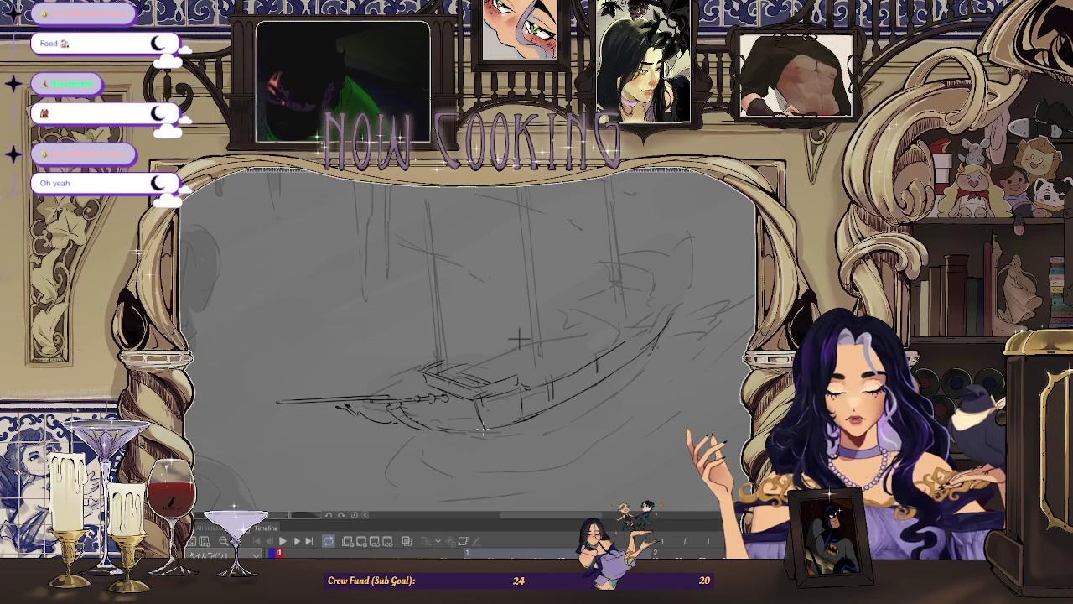
scroll(532, 330, "up", 1)
scroll(556, 316, "up", 1)
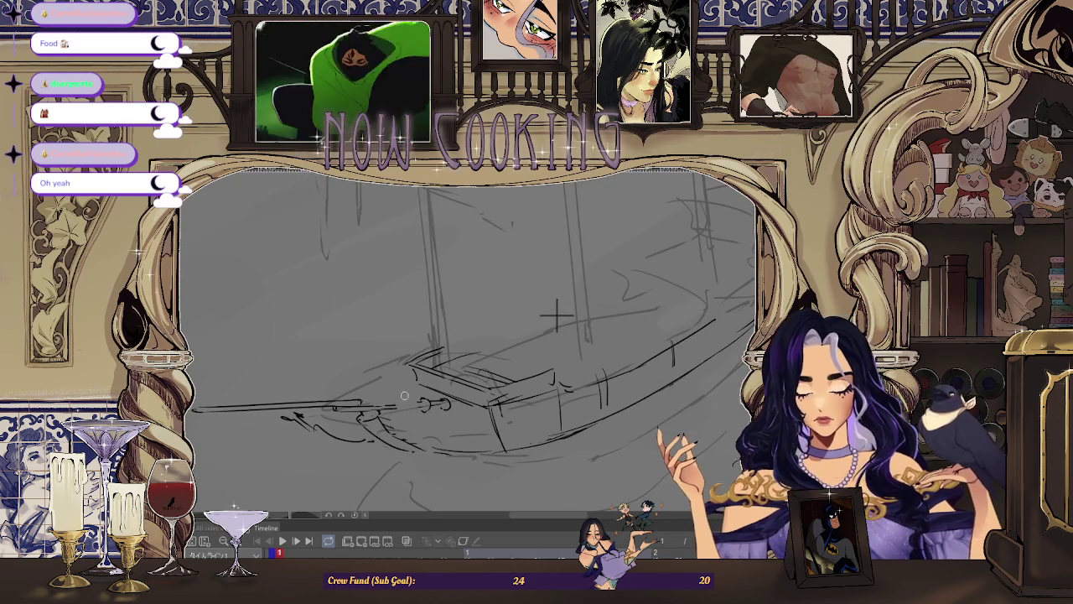
scroll(430, 410, "down", 1)
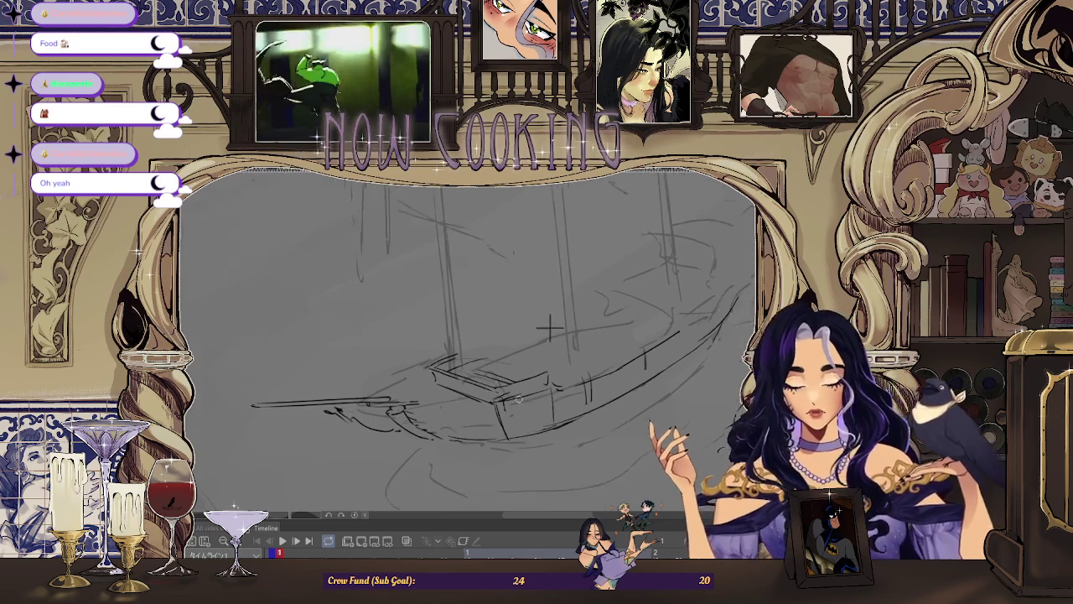
scroll(458, 428, "down", 1)
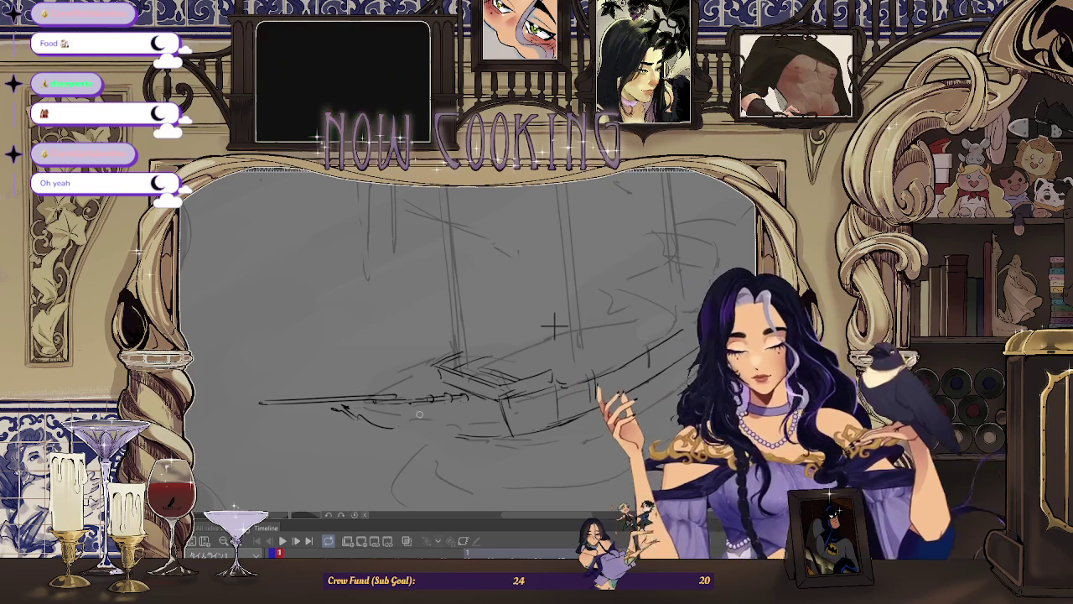
left_click_drag(394, 411, 453, 432)
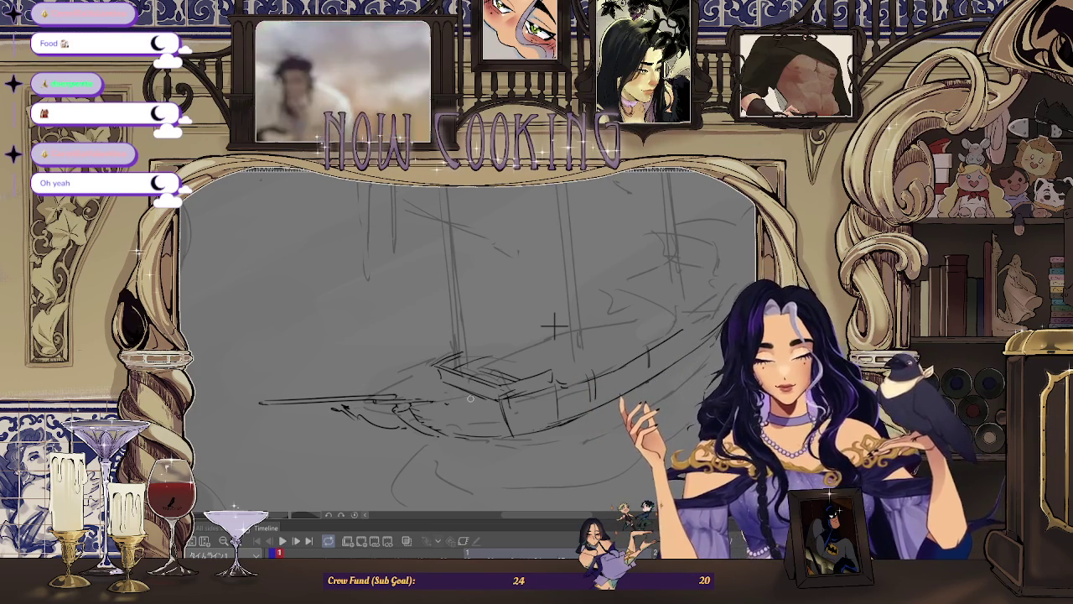
mouse_move(414, 396)
left_mouse_down()
mouse_move(246, 405)
mouse_move(423, 419)
left_mouse_up()
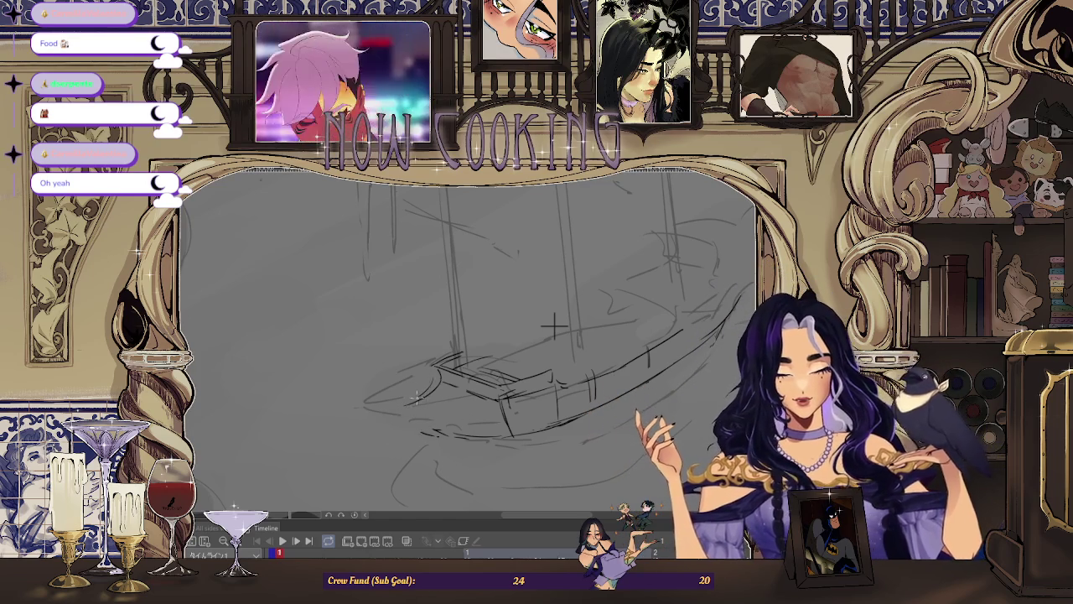
Flip the view back to its original orientation and reframe it on the ship's bow
scroll(554, 327, "down", 2)
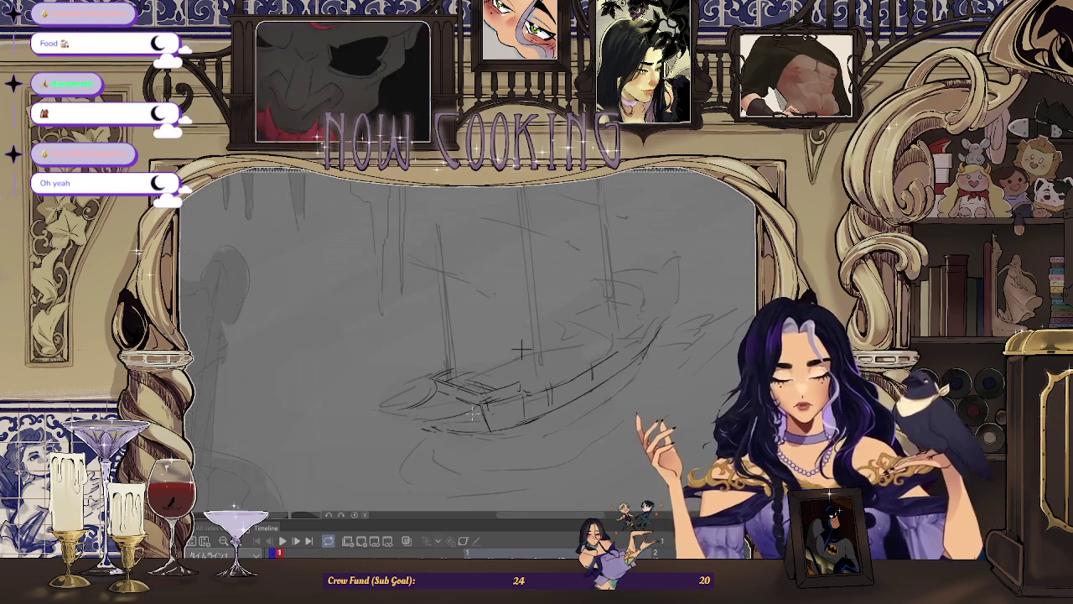
scroll(522, 348, "down", 3)
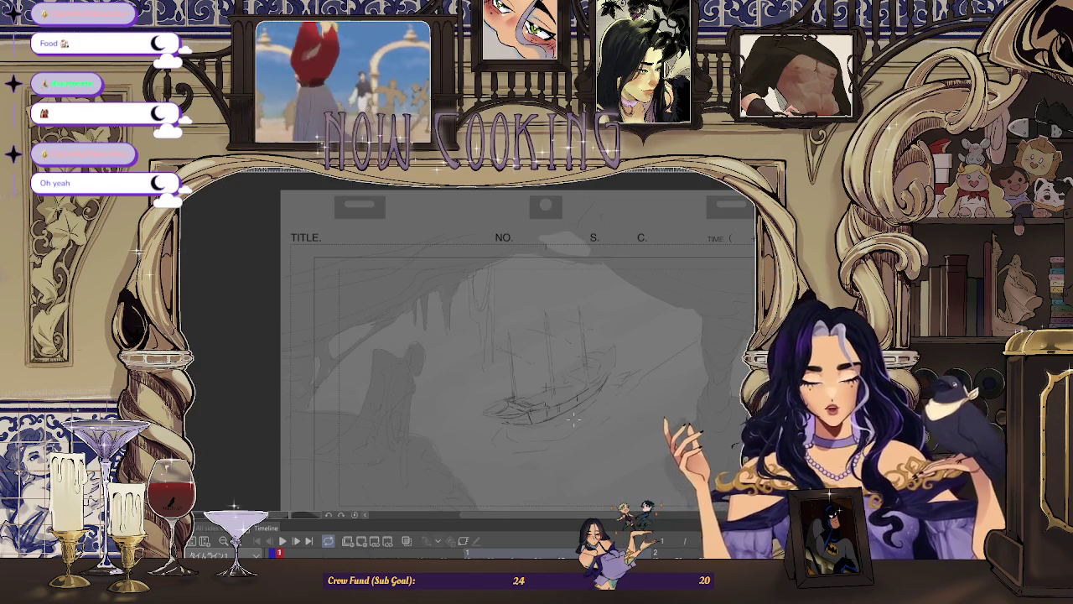
key("h")
scroll(429, 422, "up", 3)
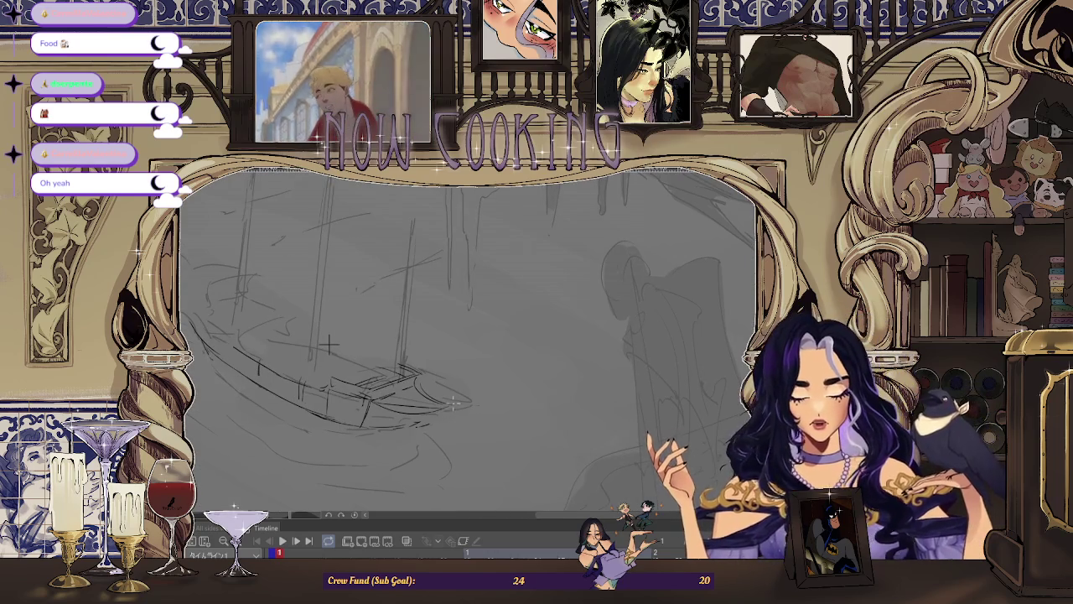
left_click_drag(462, 381, 428, 405)
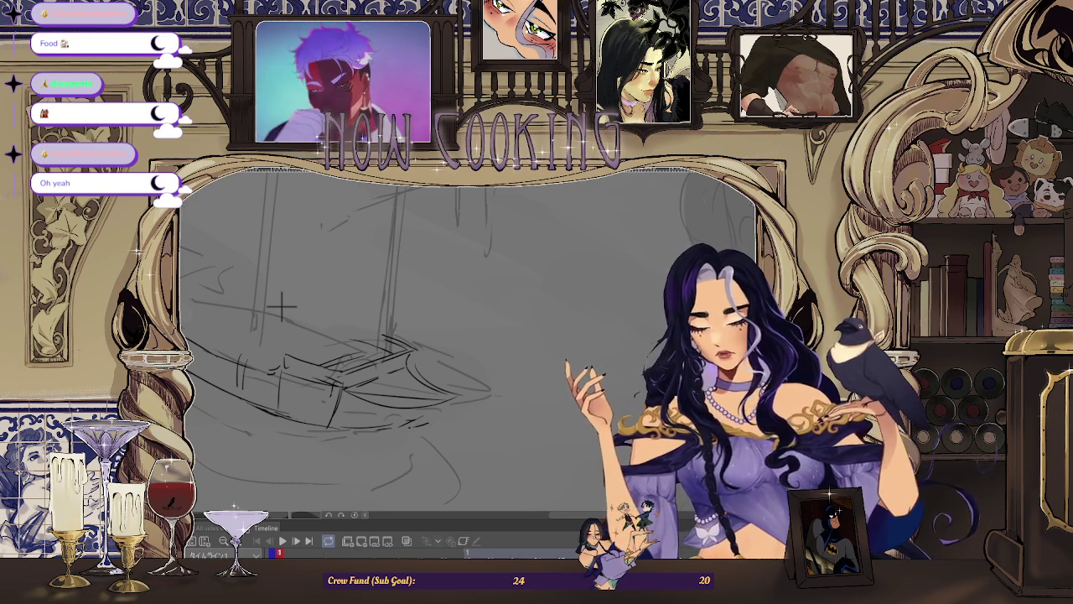
left_click_drag(281, 307, 225, 268)
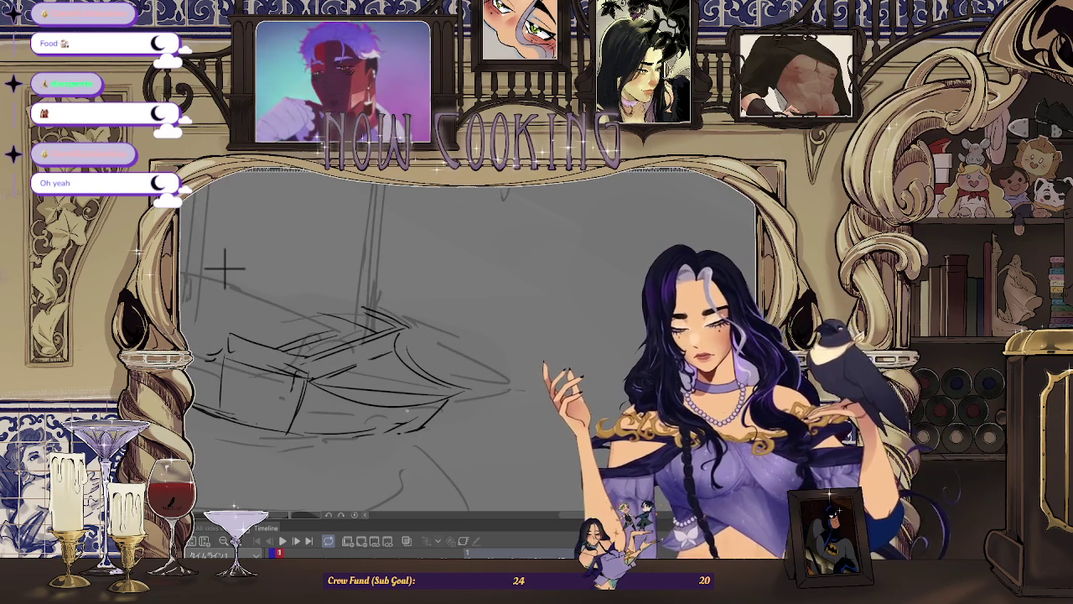
left_click_drag(224, 268, 300, 299)
key("h")
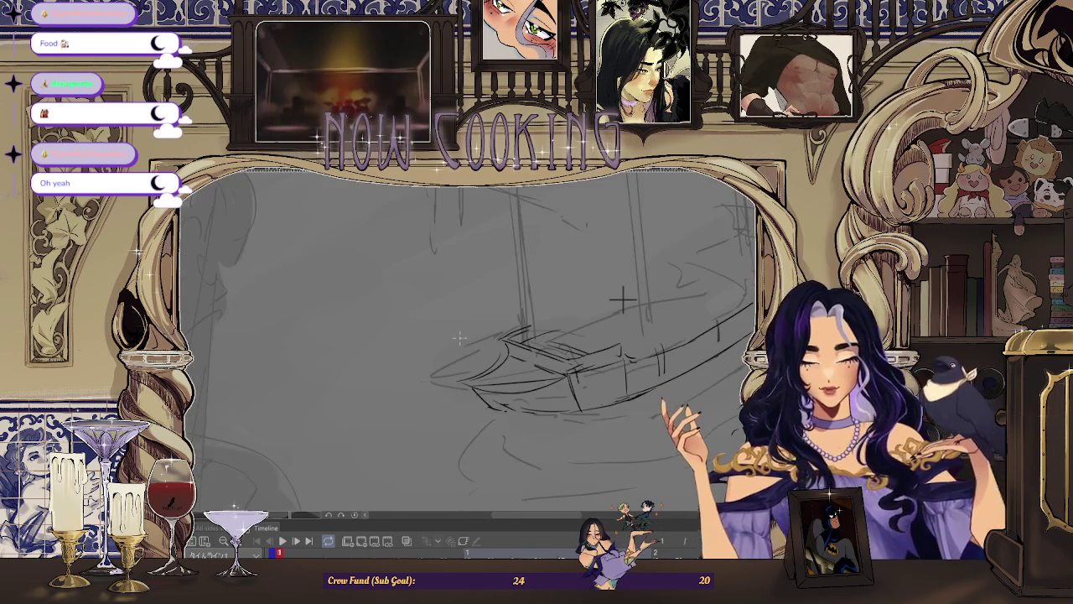
left_click_drag(462, 334, 469, 399)
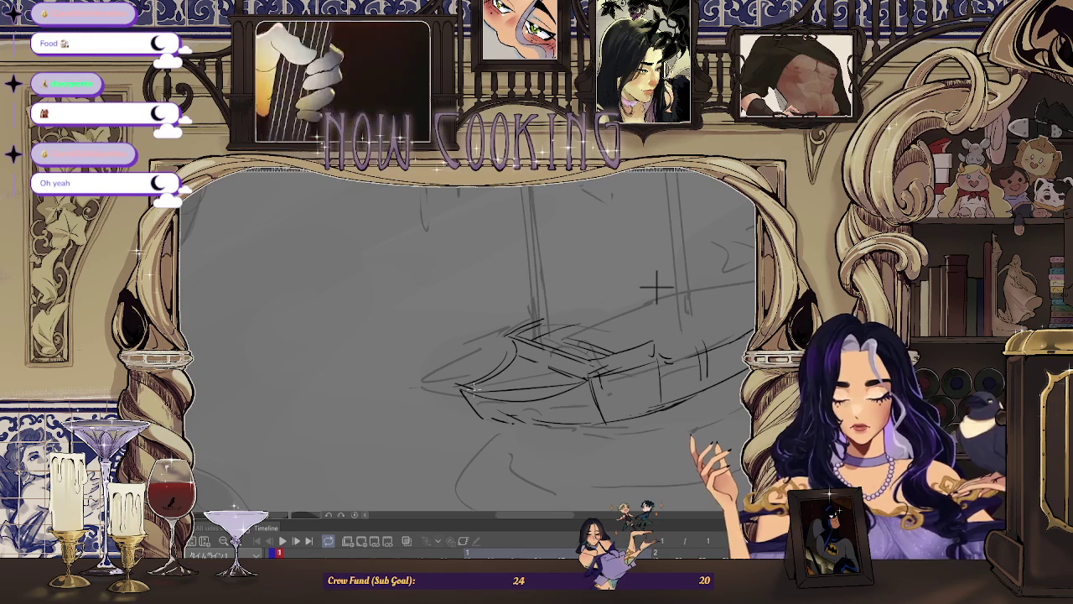
scroll(656, 287, "down", 2)
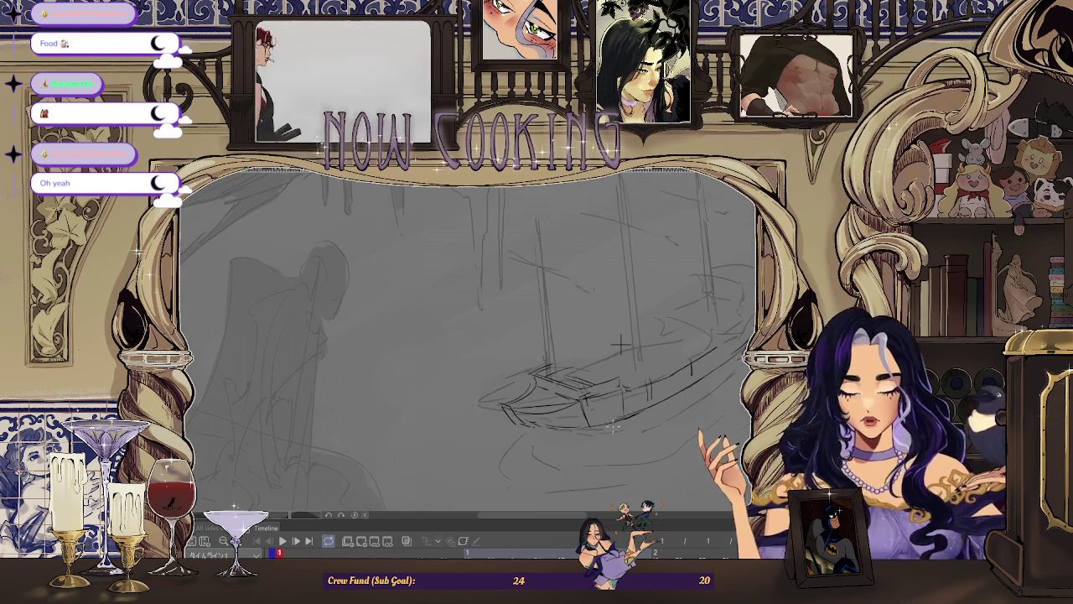
key("h")
scroll(261, 302, "up", 1)
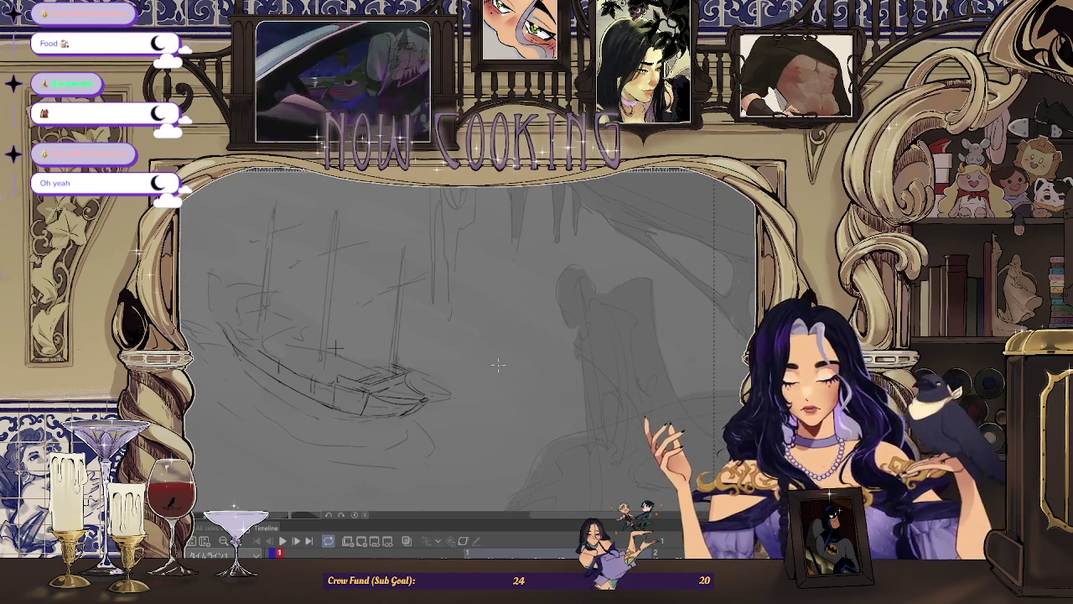
left_click_drag(262, 304, 592, 346)
scroll(595, 339, "up", 1)
scroll(603, 331, "up", 1)
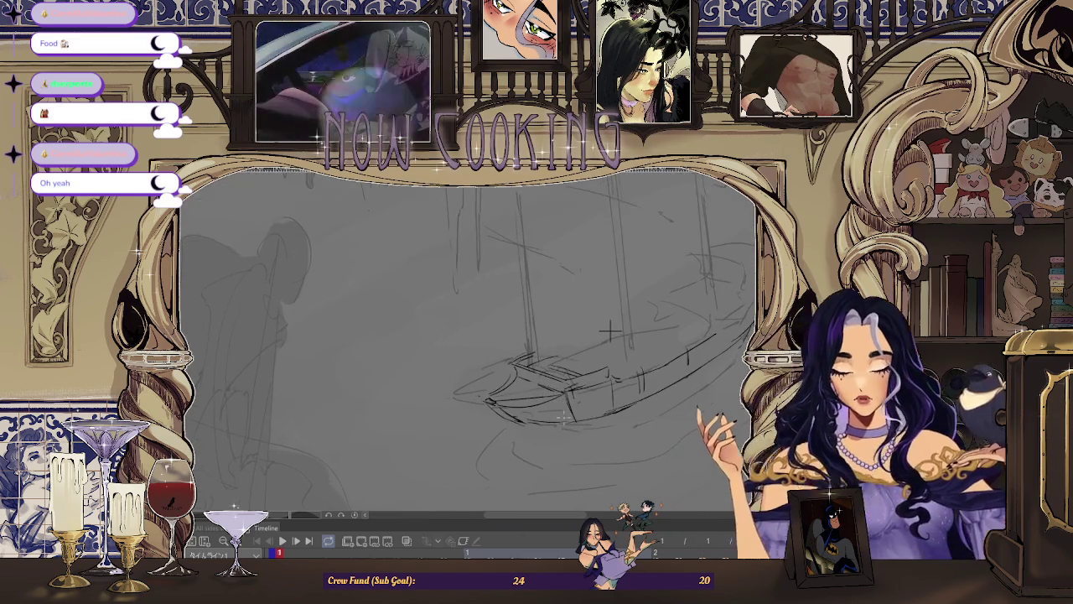
scroll(610, 326, "up", 1)
scroll(677, 289, "up", 1)
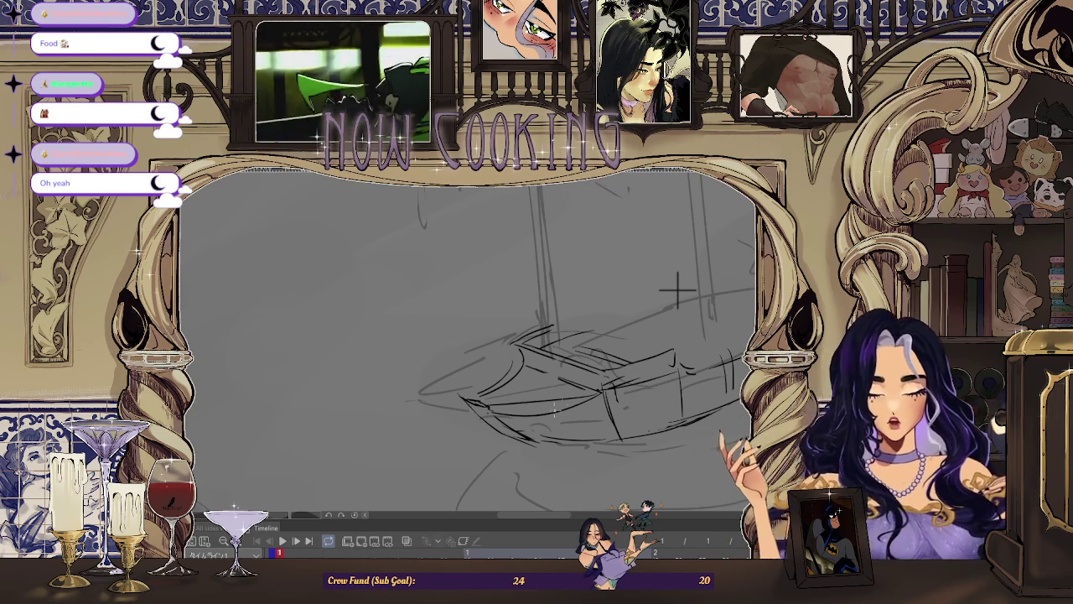
scroll(678, 289, "down", 1)
scroll(643, 363, "down", 2)
left_click_drag(642, 362, 282, 436)
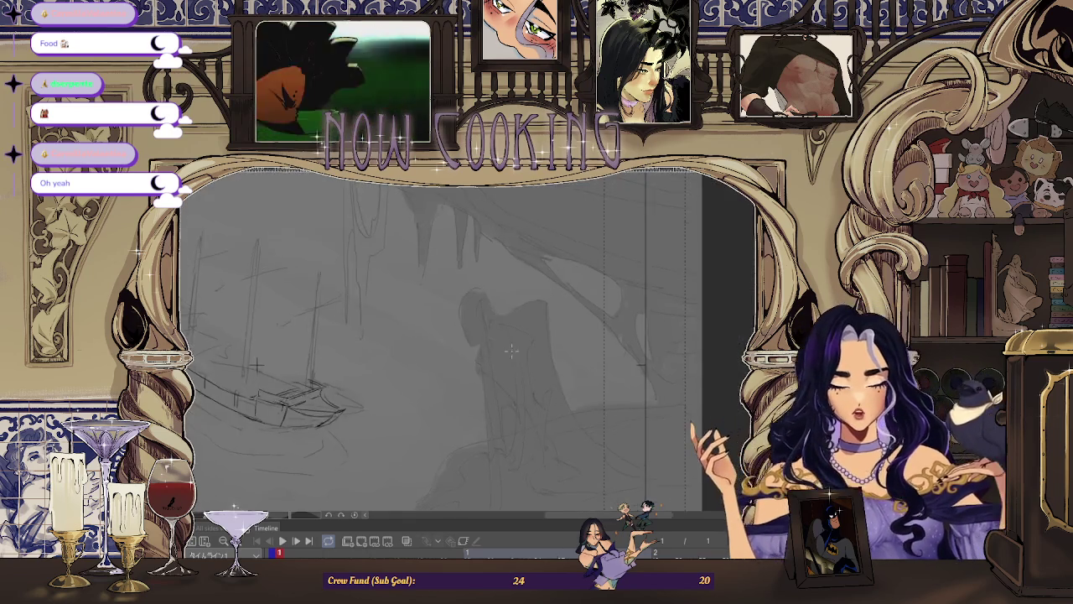
scroll(281, 436, "up", 1)
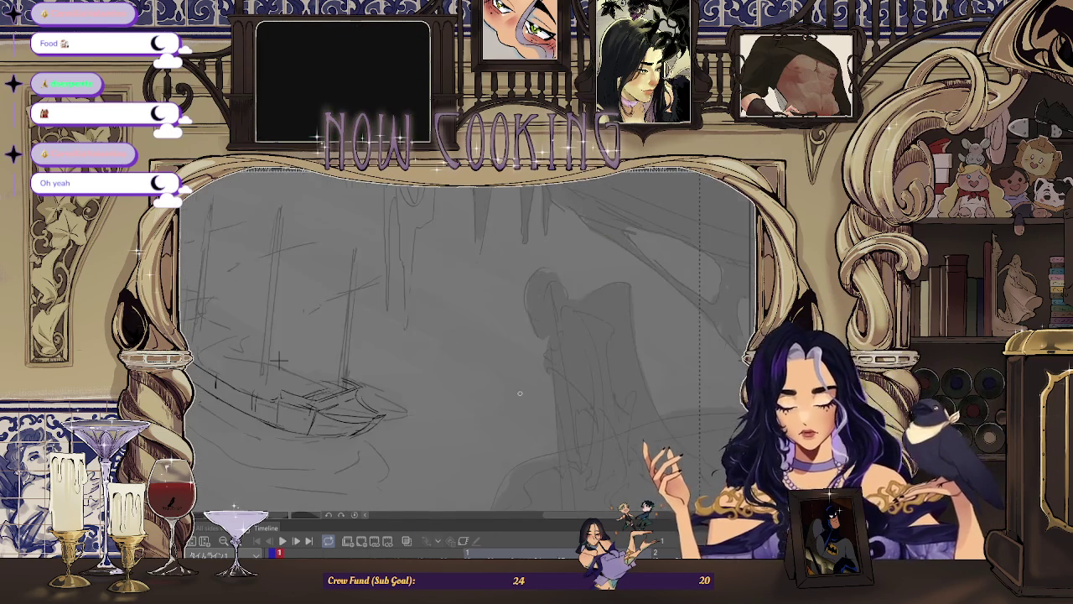
scroll(496, 384, "up", 1)
scroll(450, 403, "up", 1)
scroll(365, 409, "up", 1)
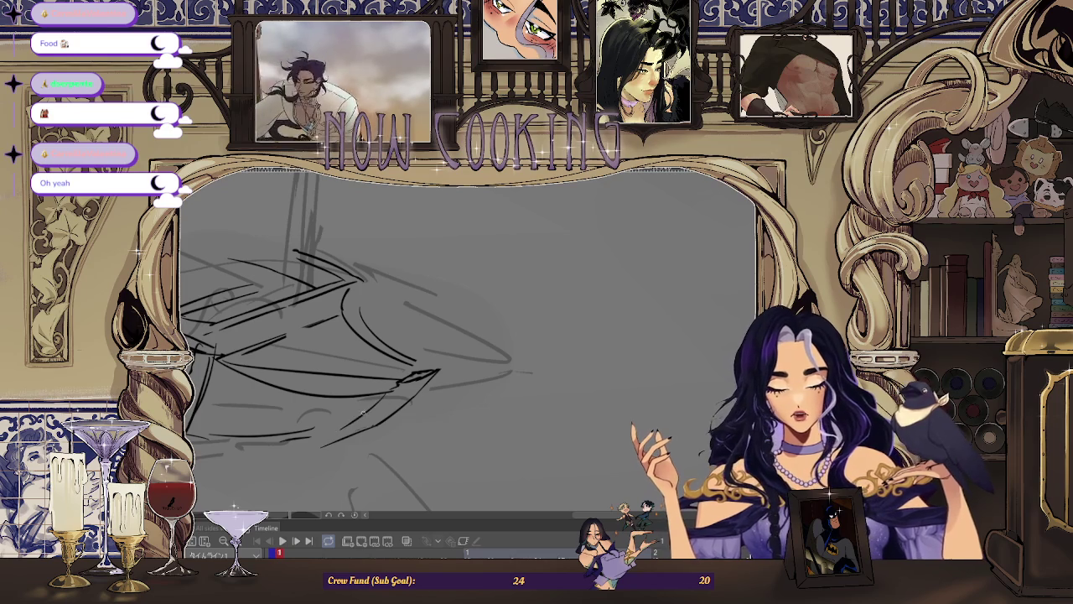
scroll(337, 429, "up", 1)
scroll(252, 377, "down", 2)
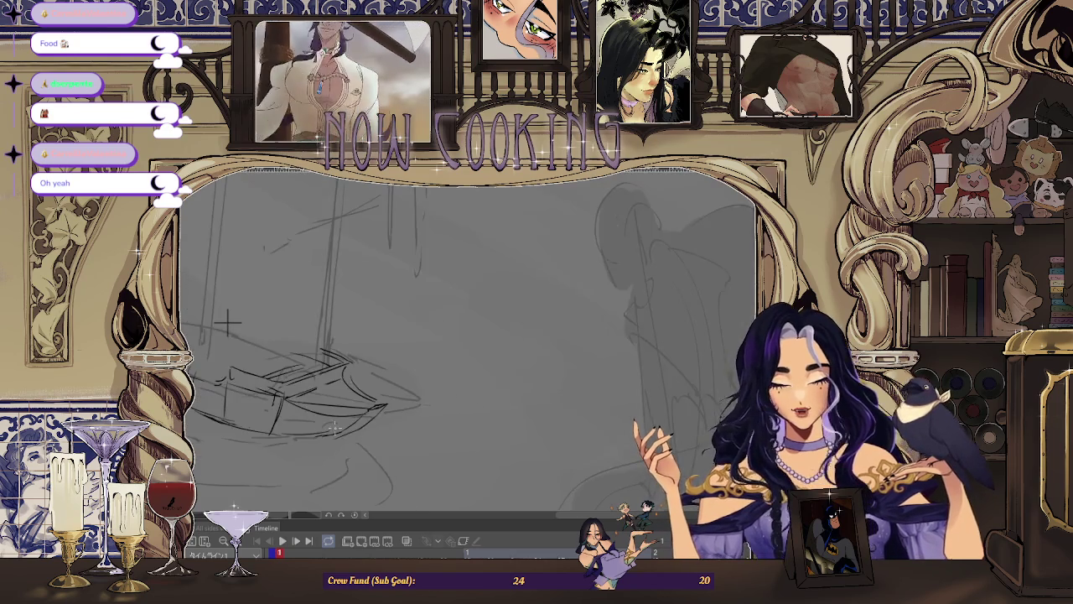
scroll(340, 434, "up", 1)
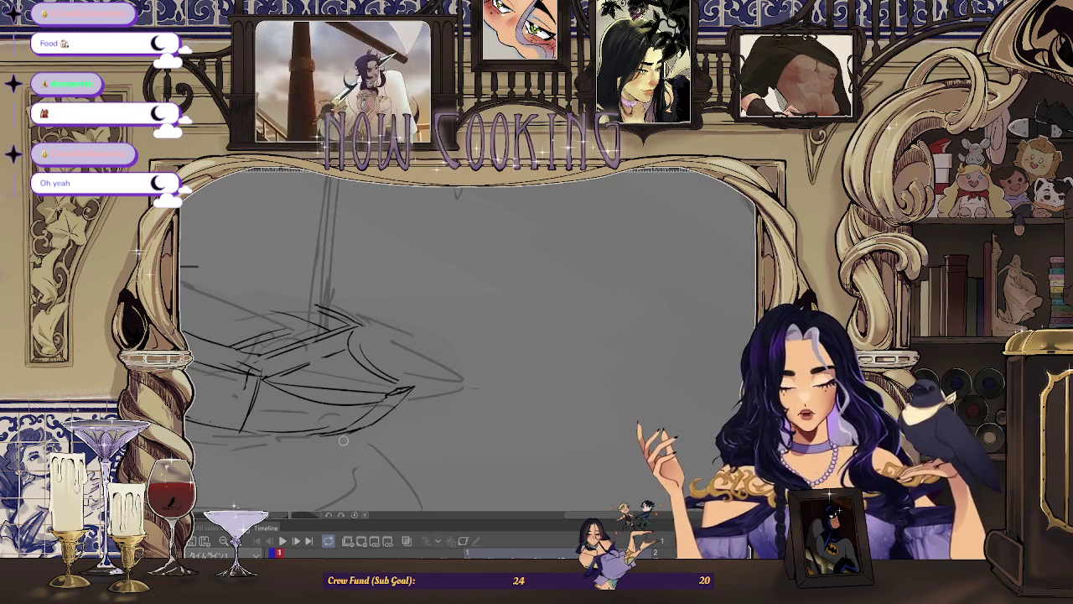
scroll(327, 419, "down", 2)
left_click_drag(299, 366, 601, 368)
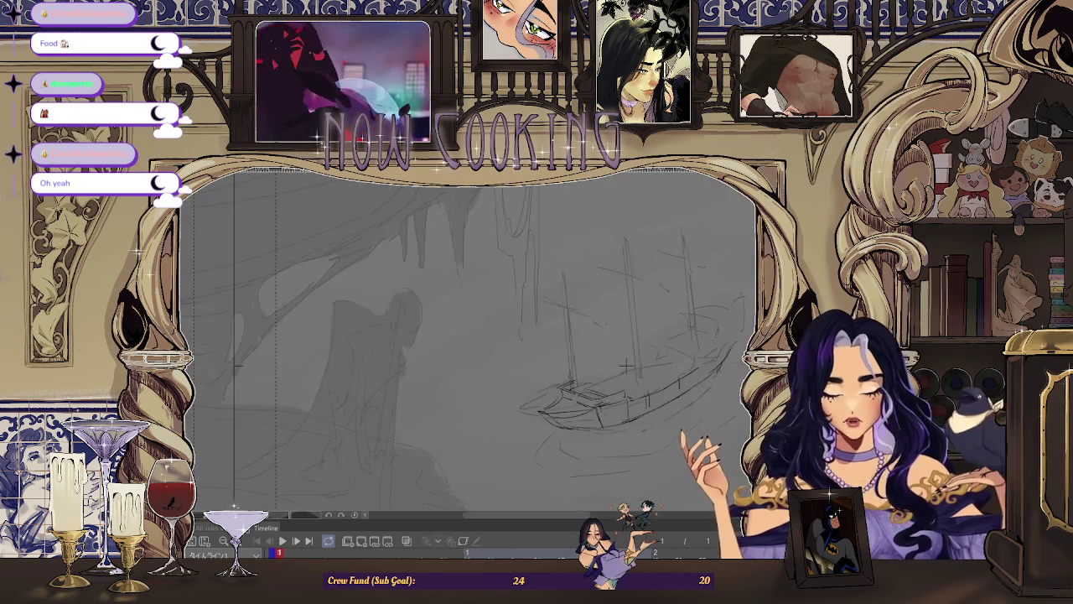
scroll(677, 299, "up", 1)
scroll(692, 285, "up", 1)
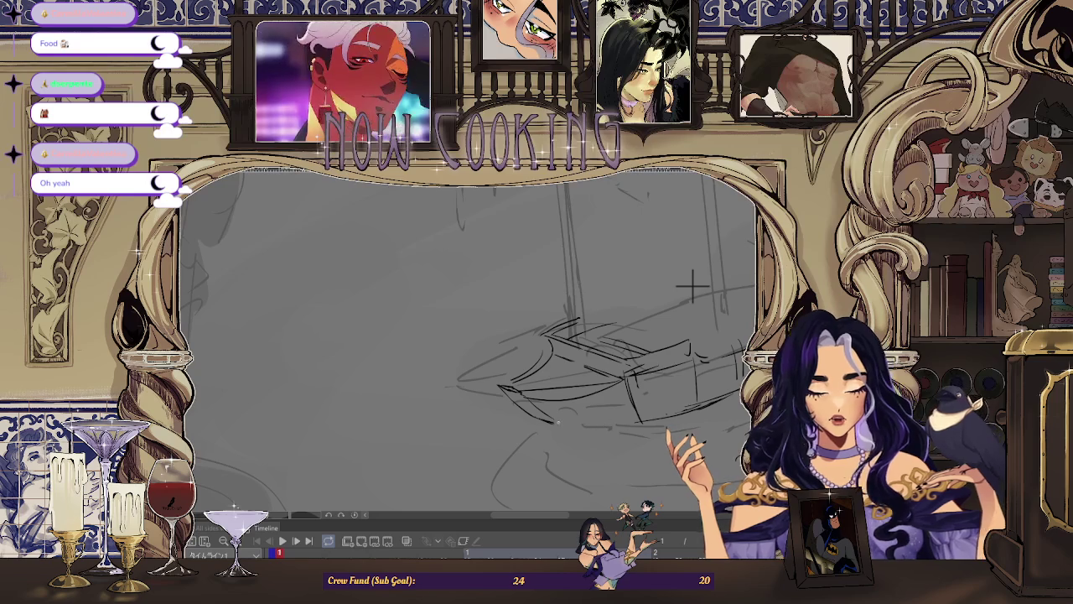
scroll(693, 285, "up", 1)
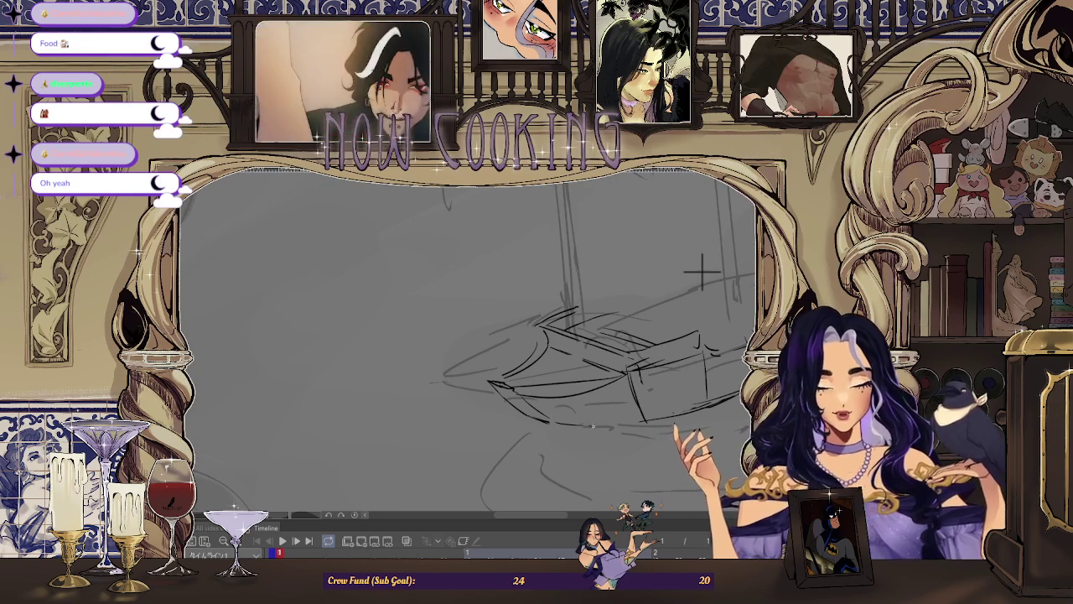
scroll(579, 469, "down", 2)
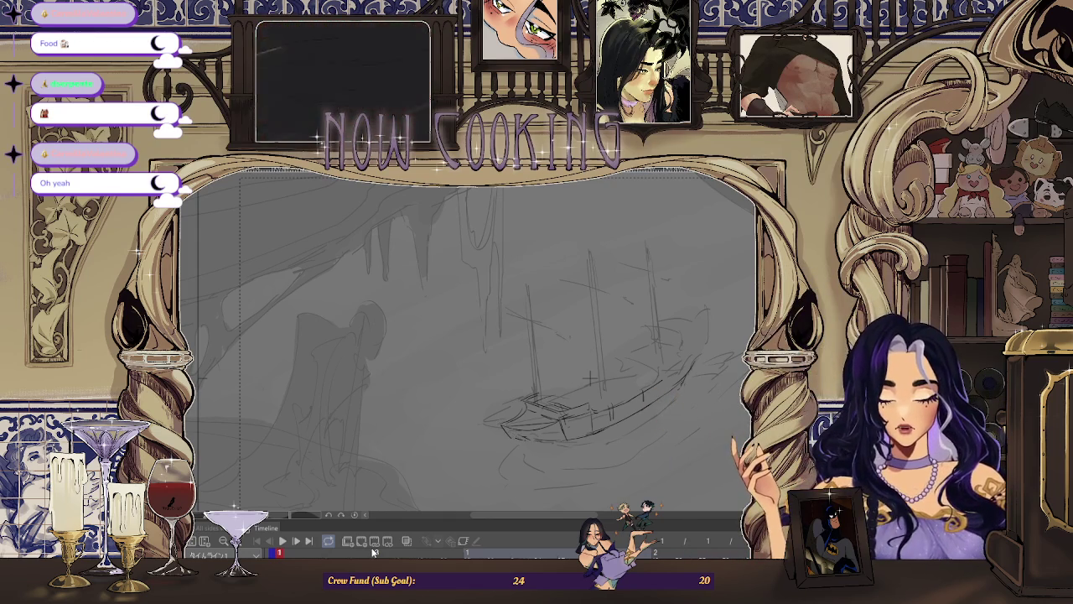
left_click_drag(523, 416, 425, 421)
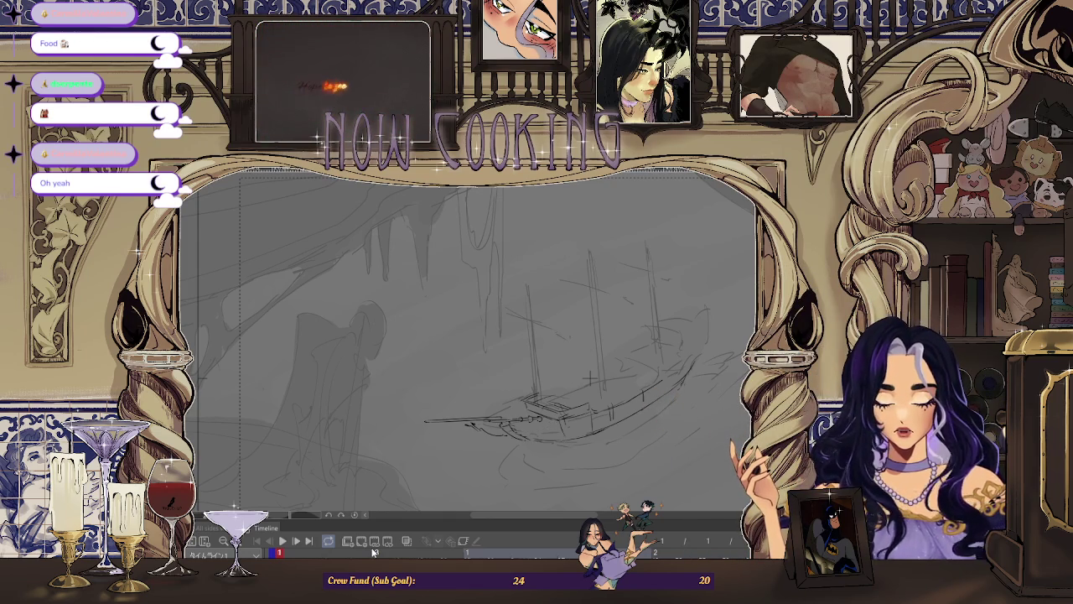
key("ctrl+z")
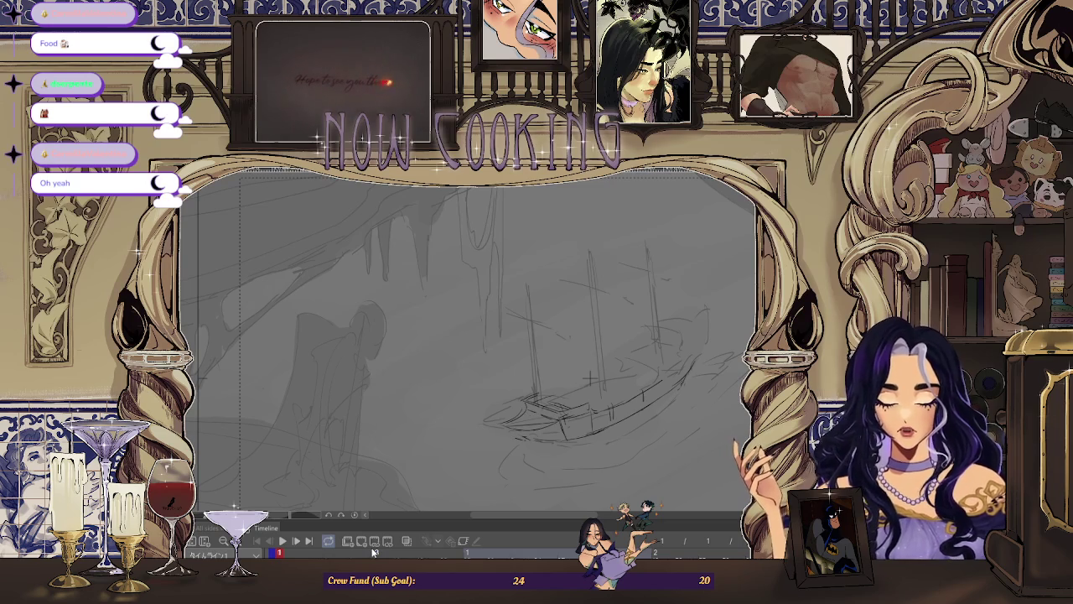
scroll(507, 408, "up", 1)
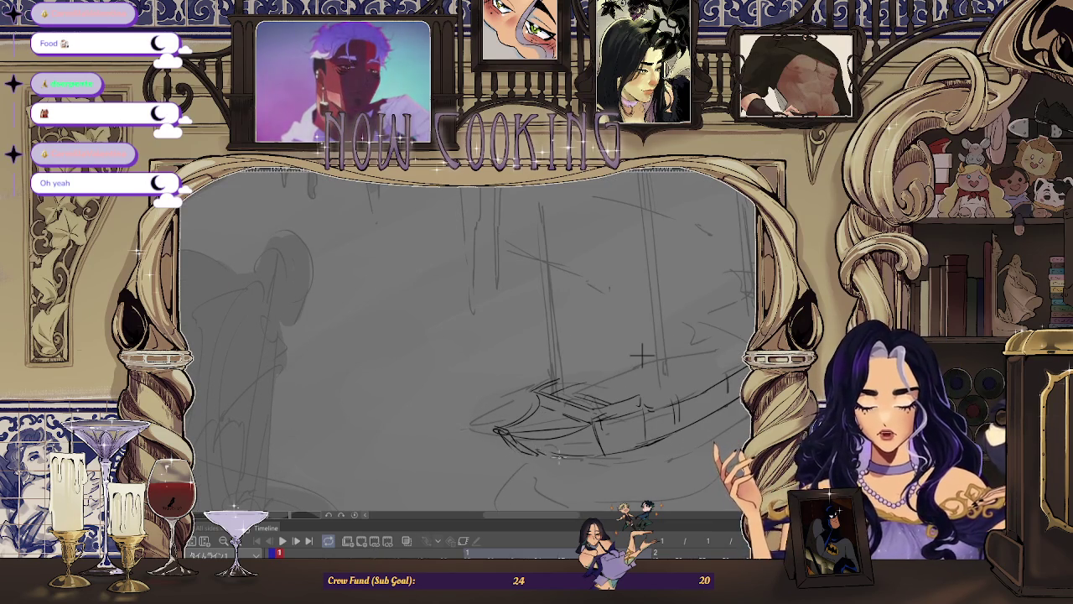
scroll(641, 357, "down", 3)
key("h")
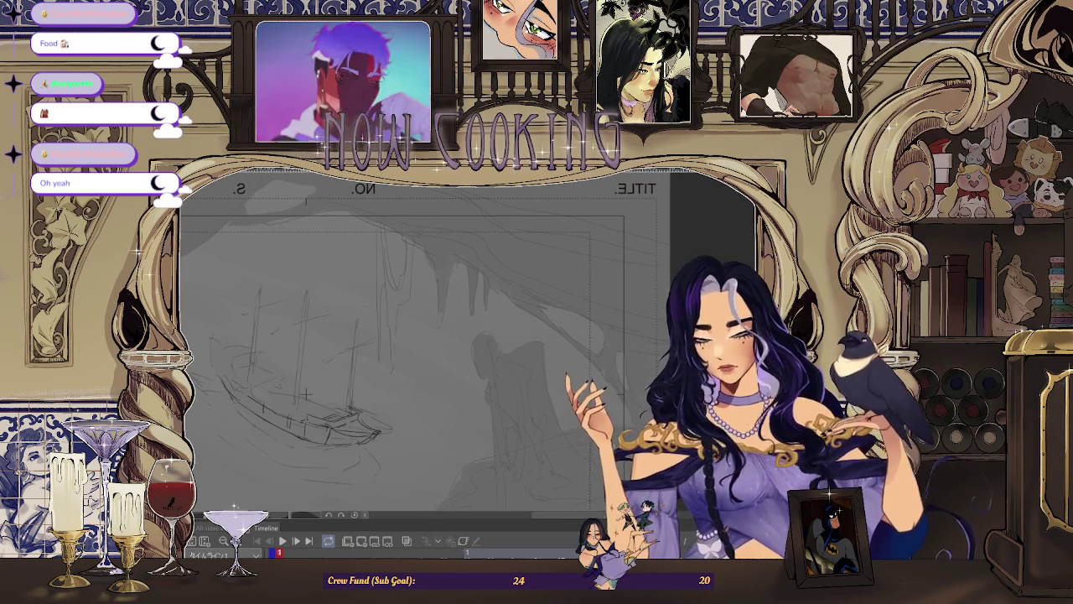
scroll(306, 394, "up", 3)
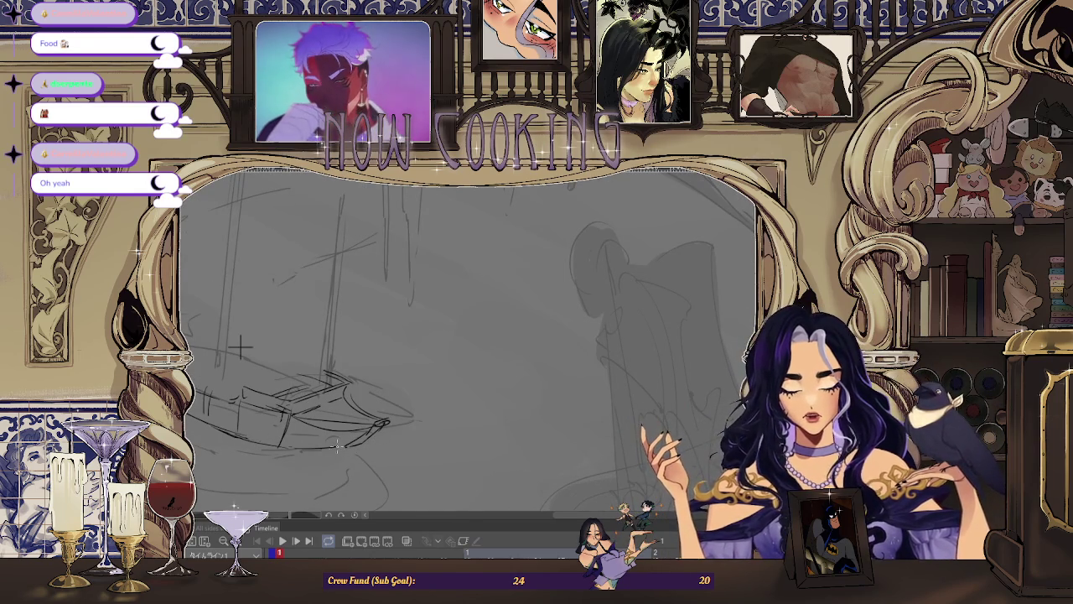
scroll(241, 346, "down", 3)
key("h")
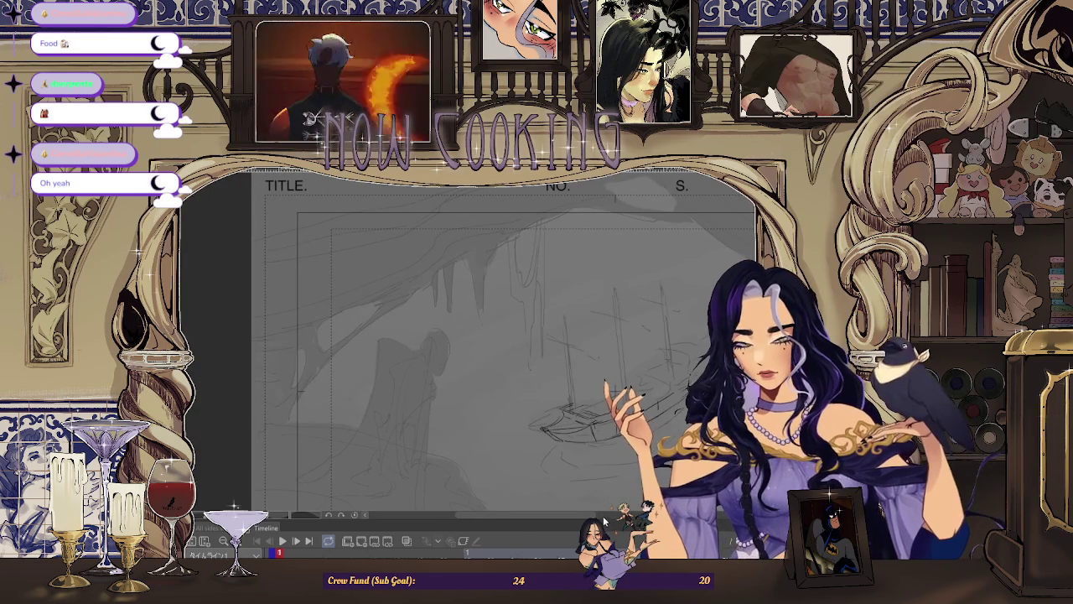
scroll(596, 443, "up", 2)
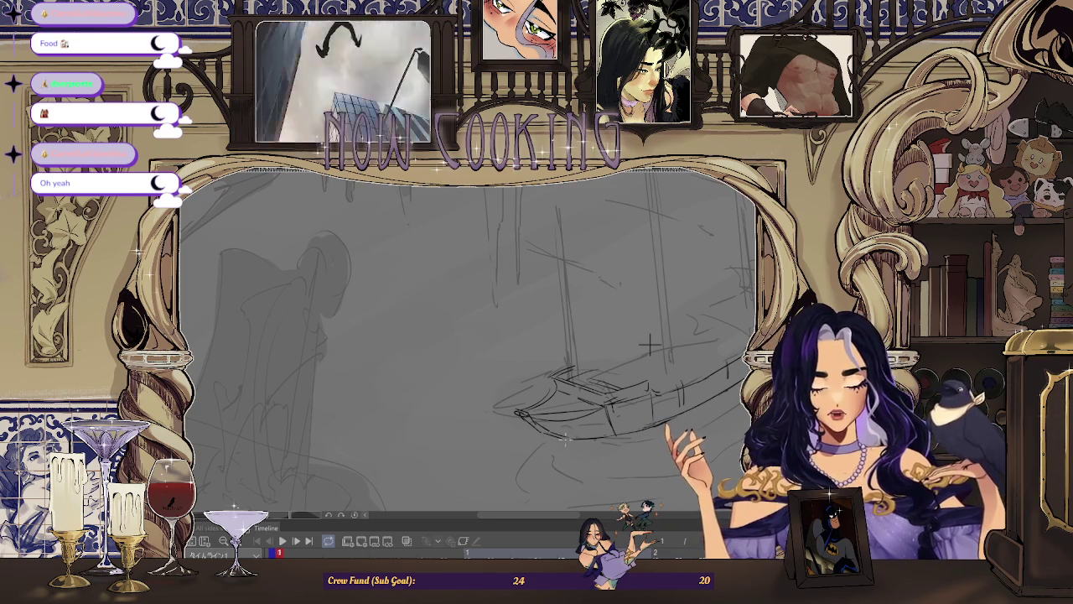
left_click(422, 524)
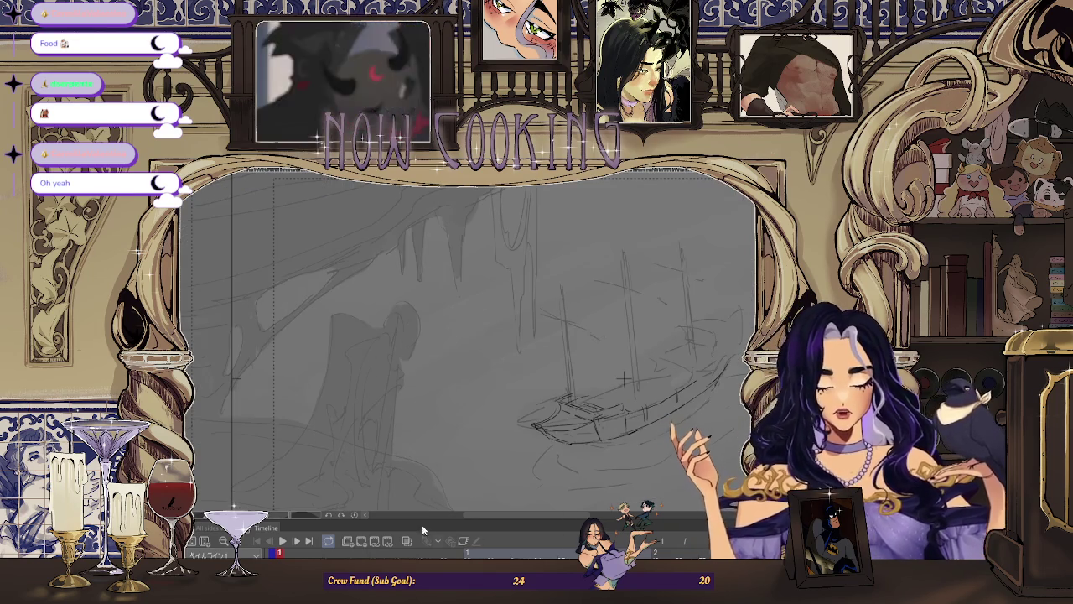
Mirror the view horizontally and zoom to check the ship sketch
left_click(381, 554)
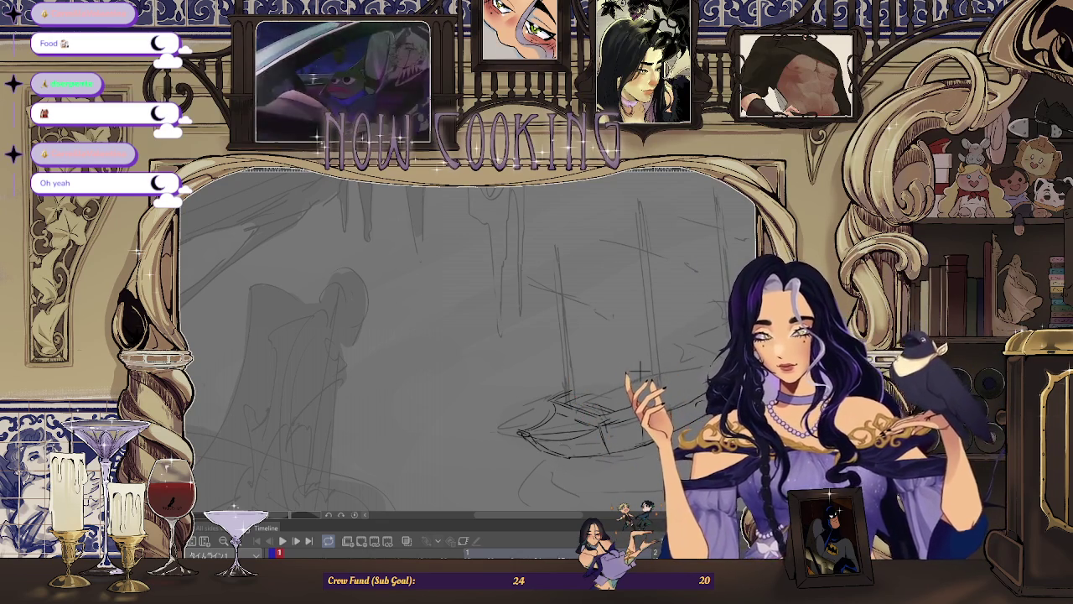
key("ctrl+Right")
key("ctrl+Right")
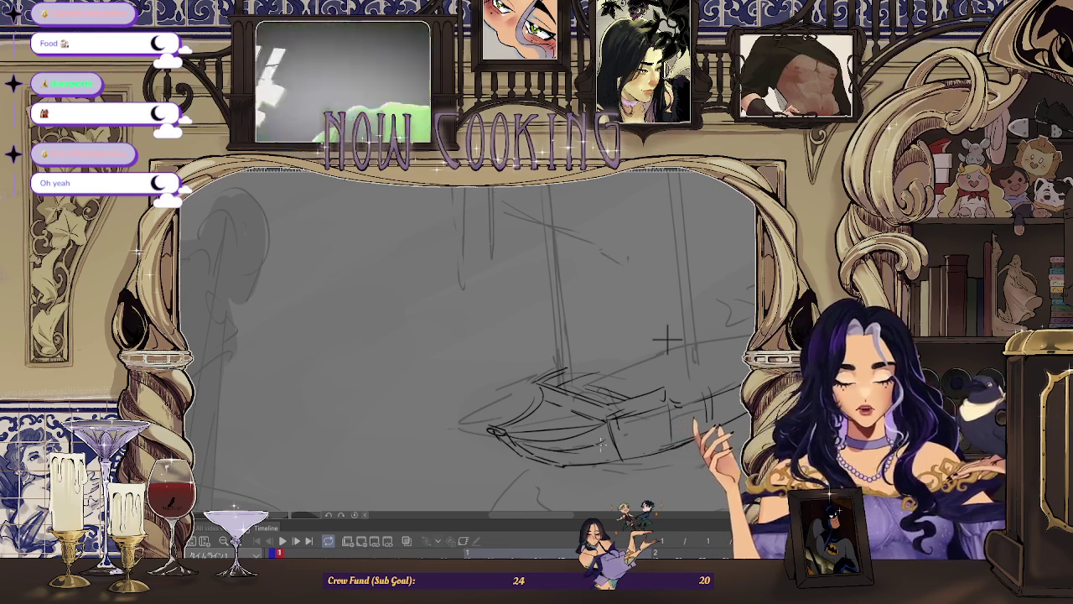
scroll(666, 339, "down", 2)
key("h")
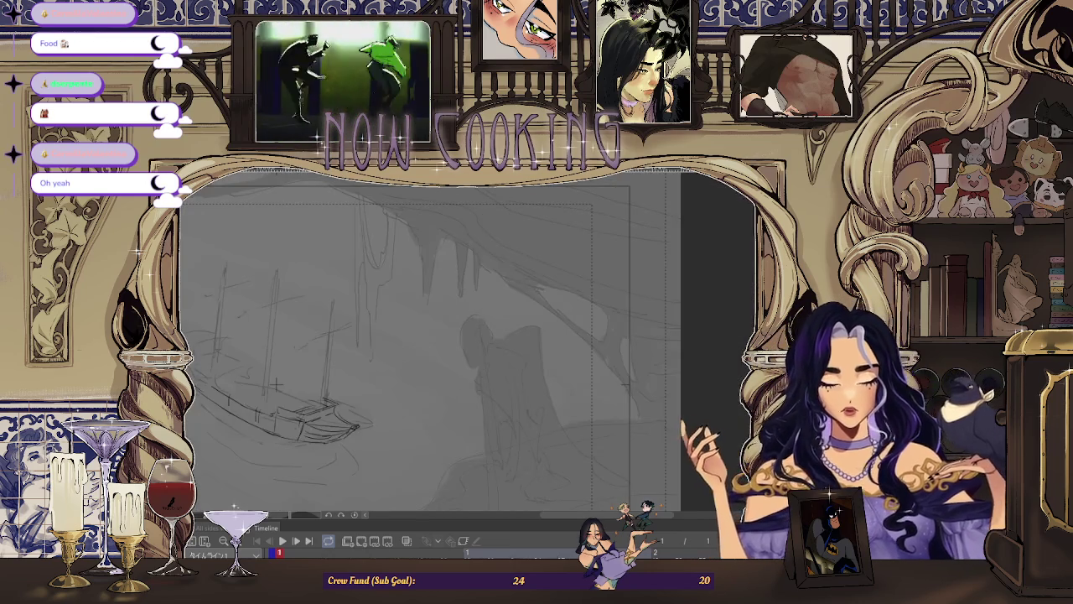
scroll(276, 383, "up", 2)
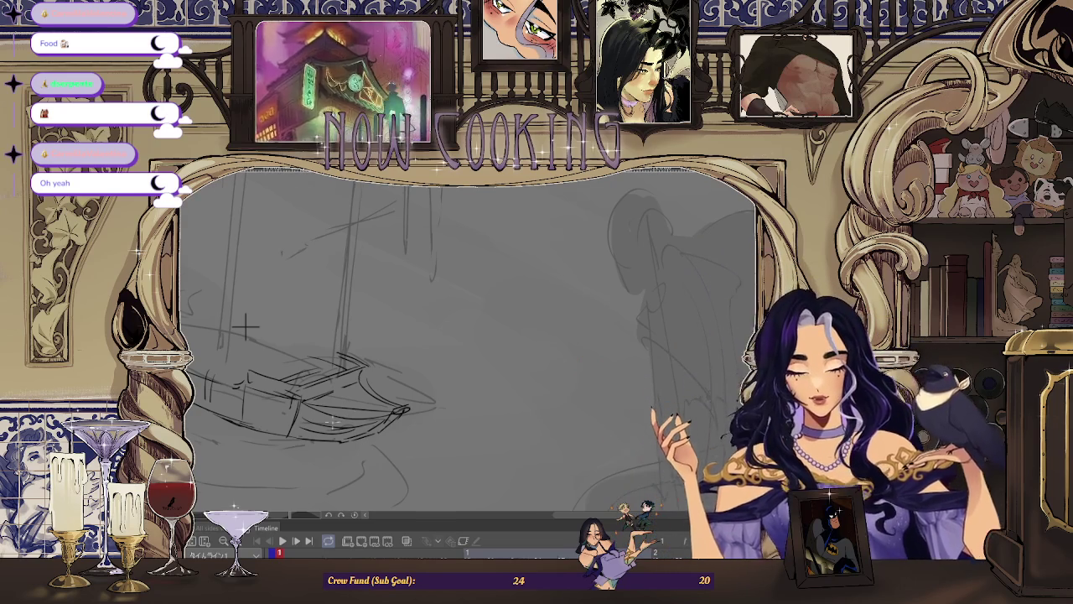
scroll(213, 277, "up", 2)
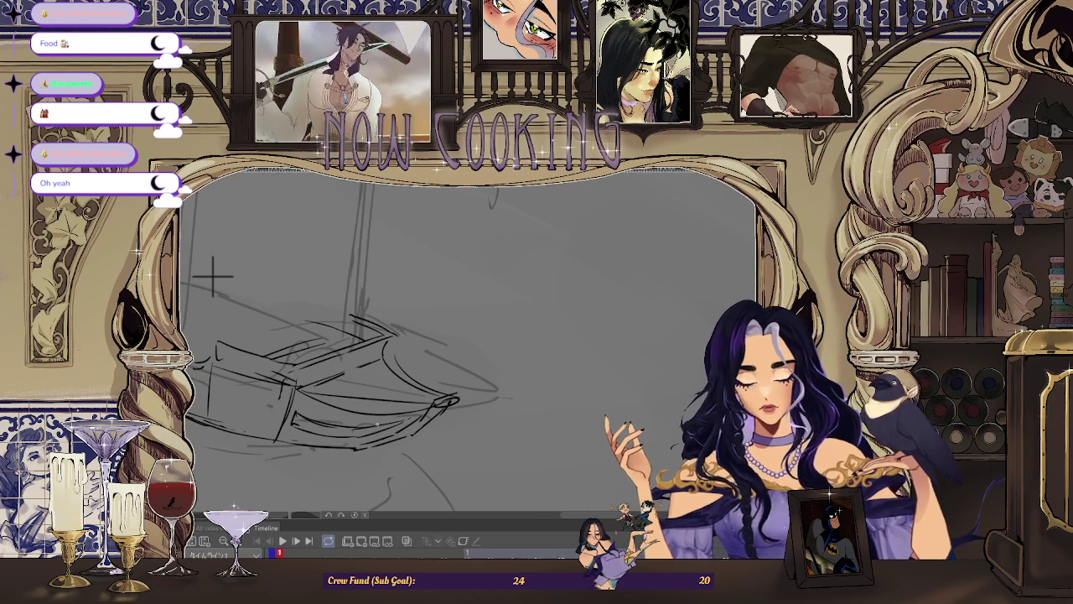
scroll(214, 276, "down", 2)
Position the ship centre-right and mirror the view to check the composition
left_click_drag(285, 332, 650, 326)
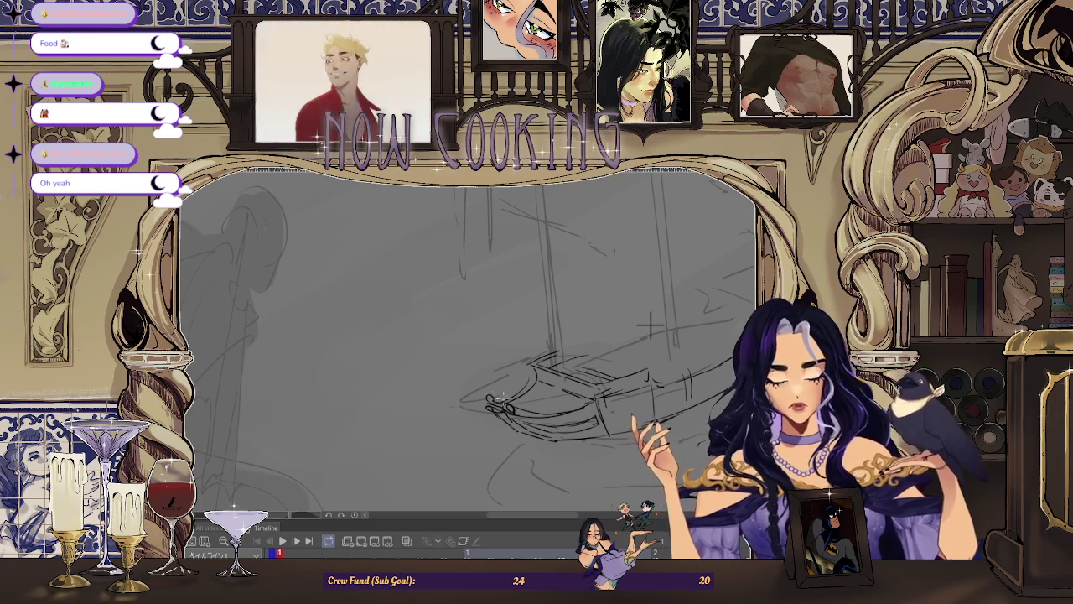
scroll(650, 325, "down", 1)
scroll(637, 343, "down", 1)
scroll(622, 369, "down", 1)
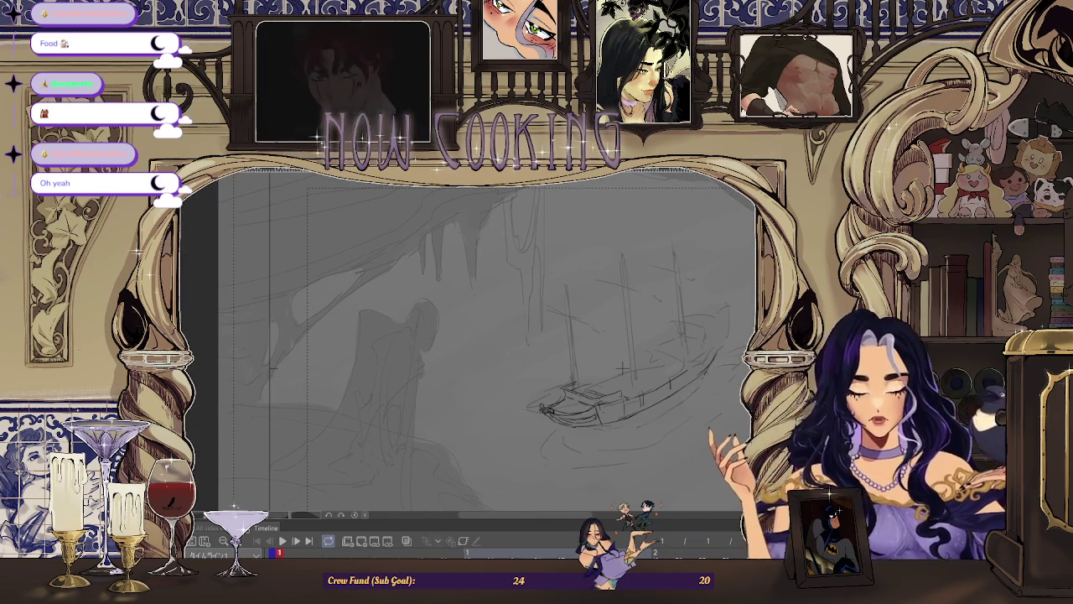
key("m")
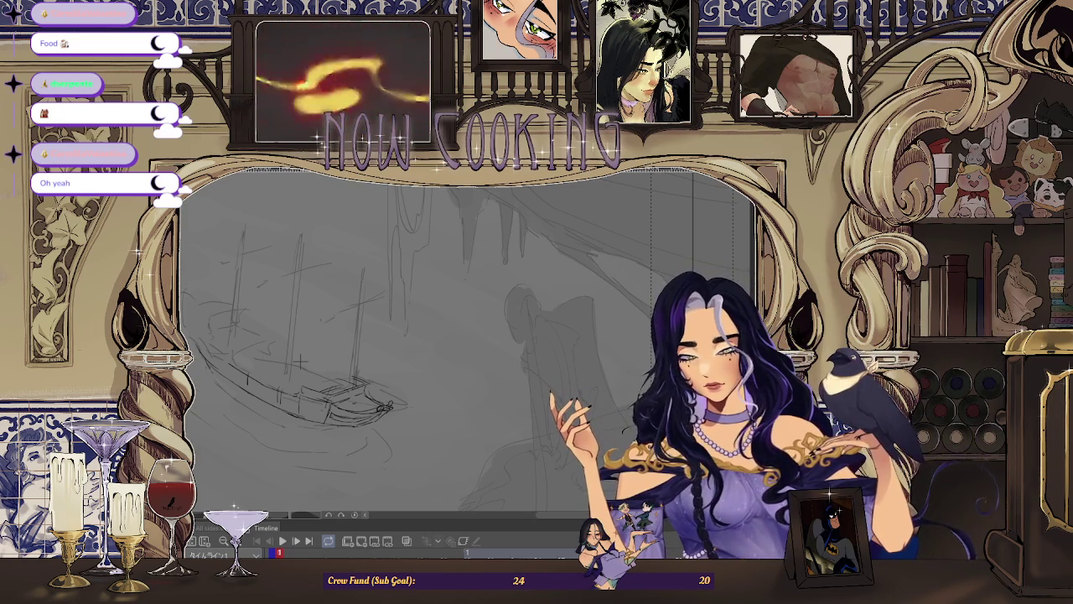
scroll(289, 348, "up", 1)
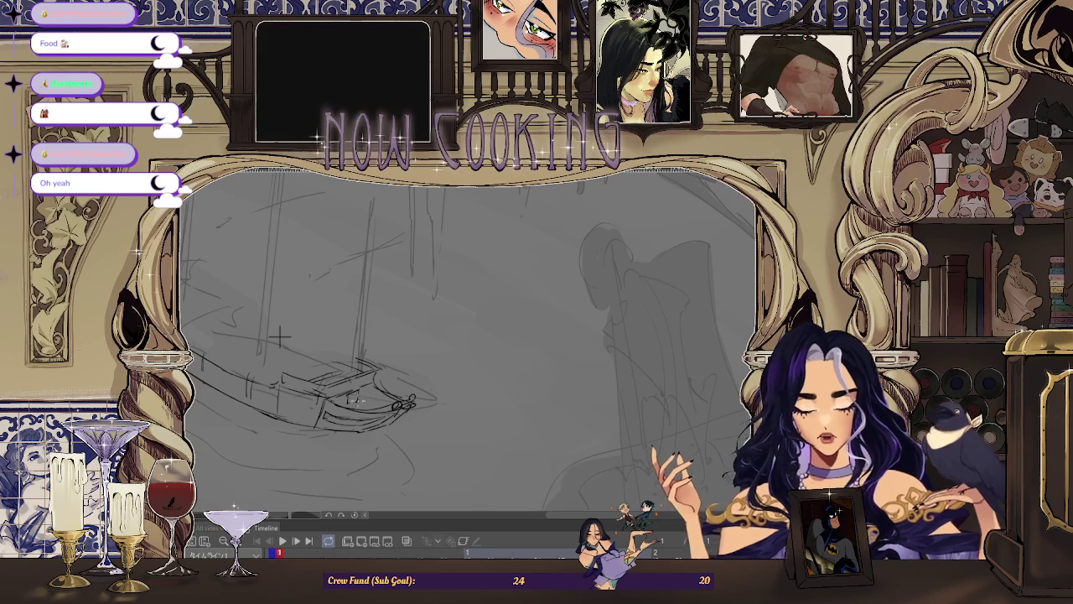
scroll(279, 338, "down", 1)
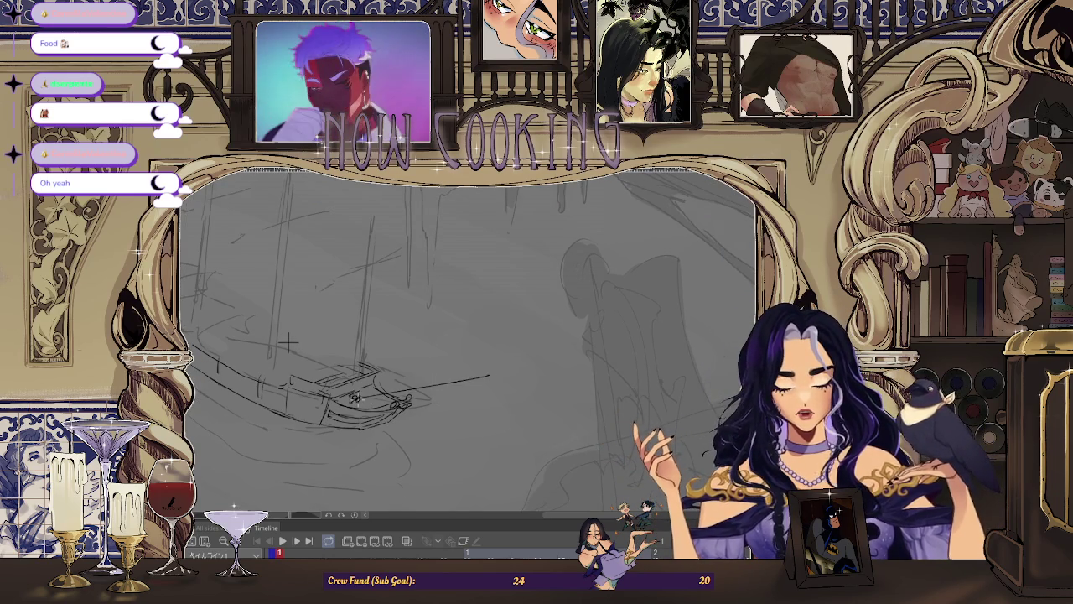
Sketch the bowsprit forward from the bow, then mirror and tilt the view
left_click_drag(373, 402, 474, 384)
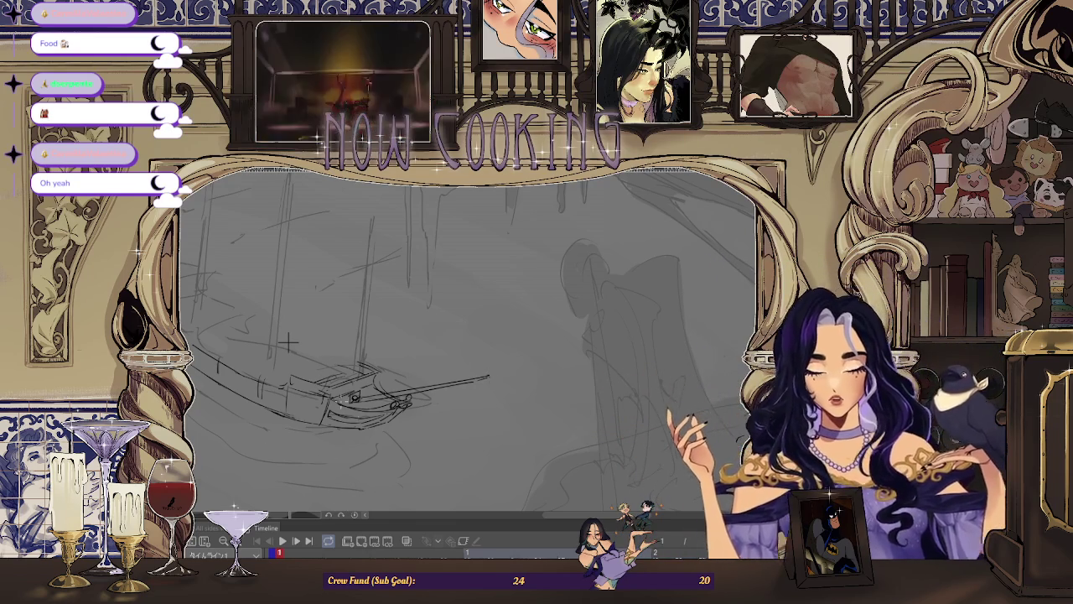
scroll(288, 342, "up", 3)
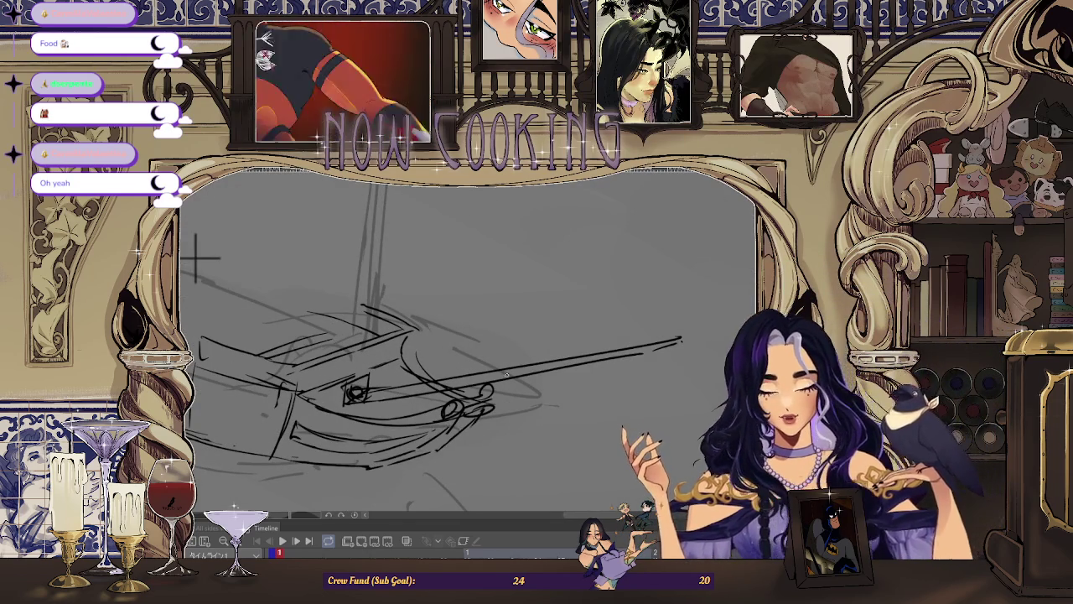
key("h")
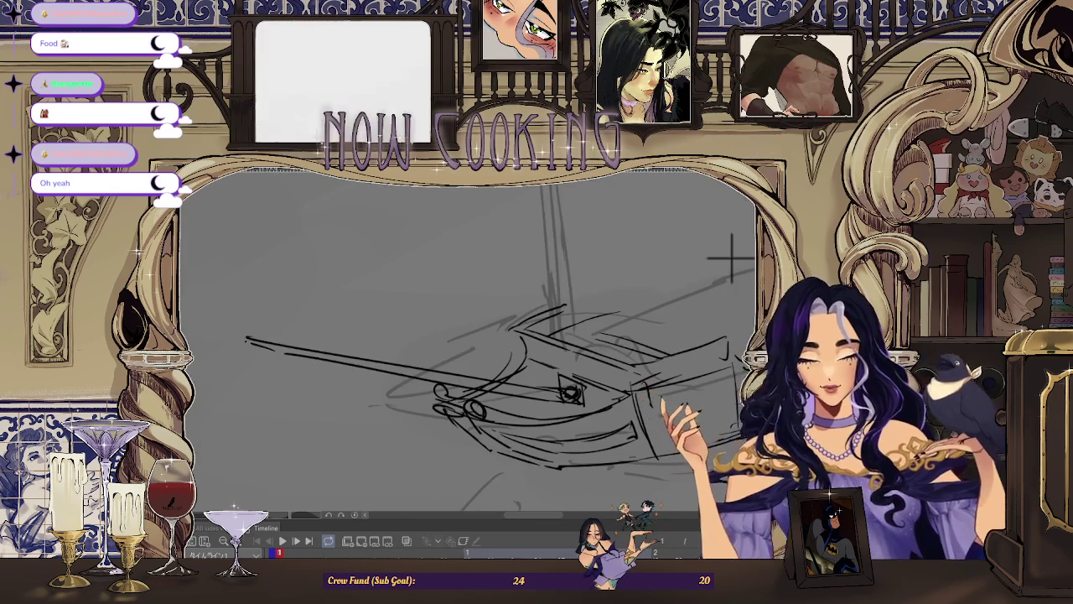
left_click_drag(731, 258, 476, 61)
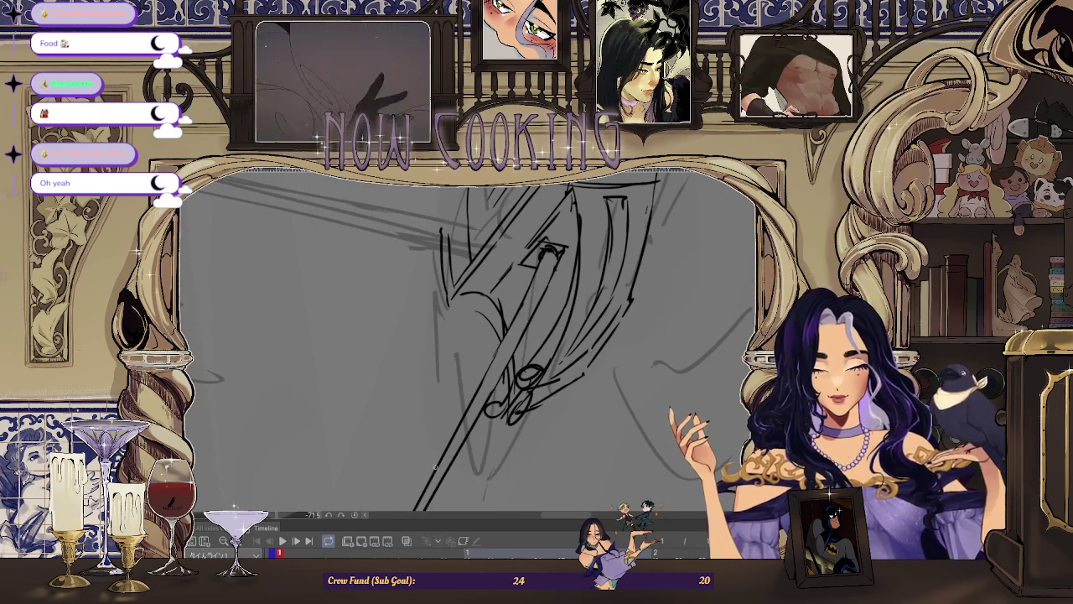
left_click_drag(587, 251, 469, 377)
Zoom out, level the view with Ctrl+0, then zoom in on the bow
key("minus")
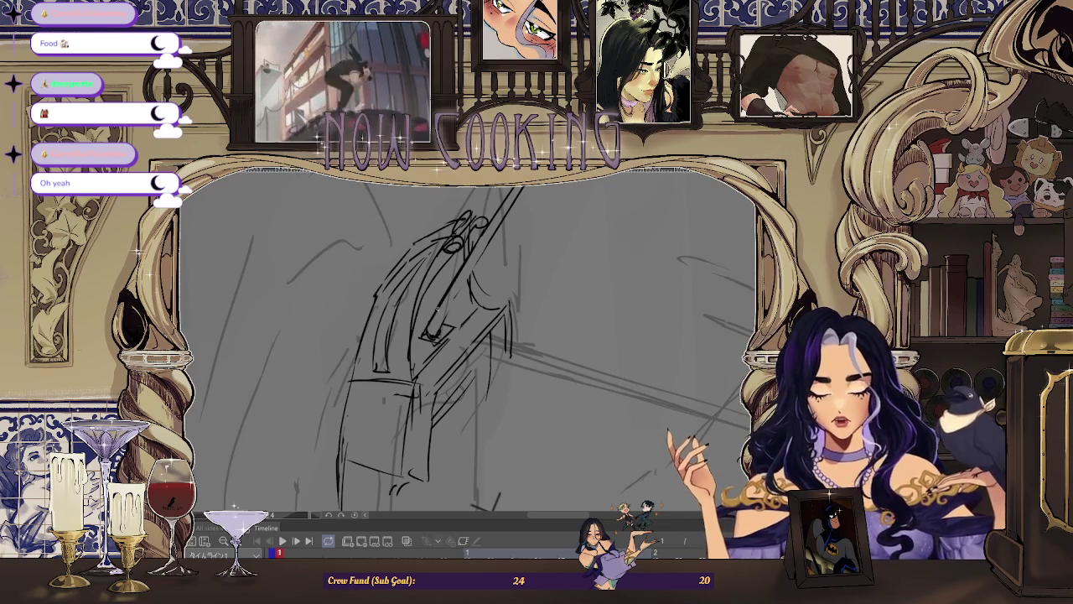
key("minus")
key("minus")
key("ctrl+0")
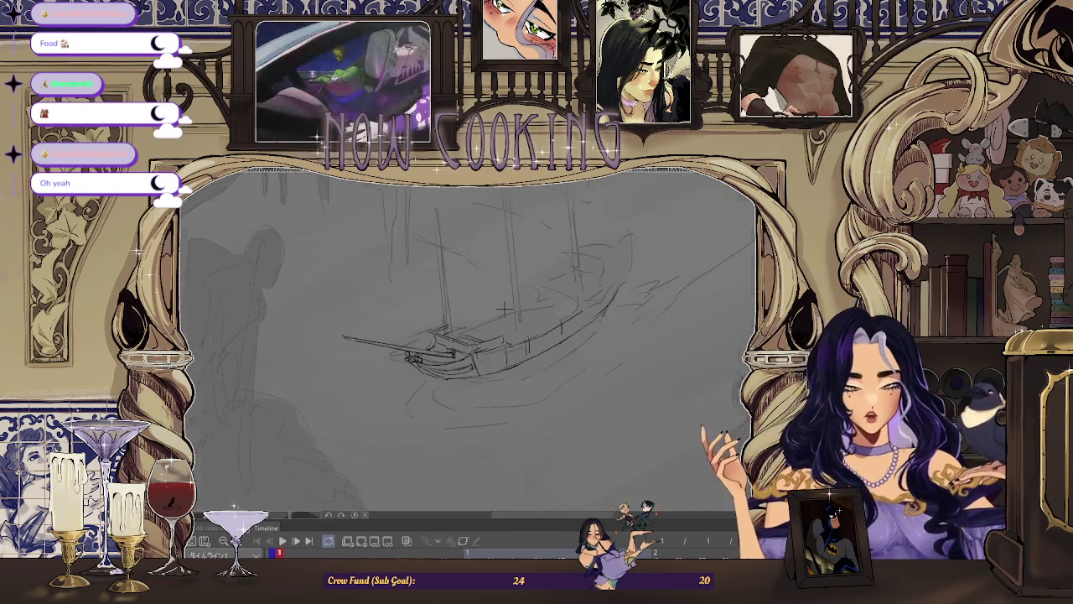
key("ctrl+plus")
key("ctrl+plus")
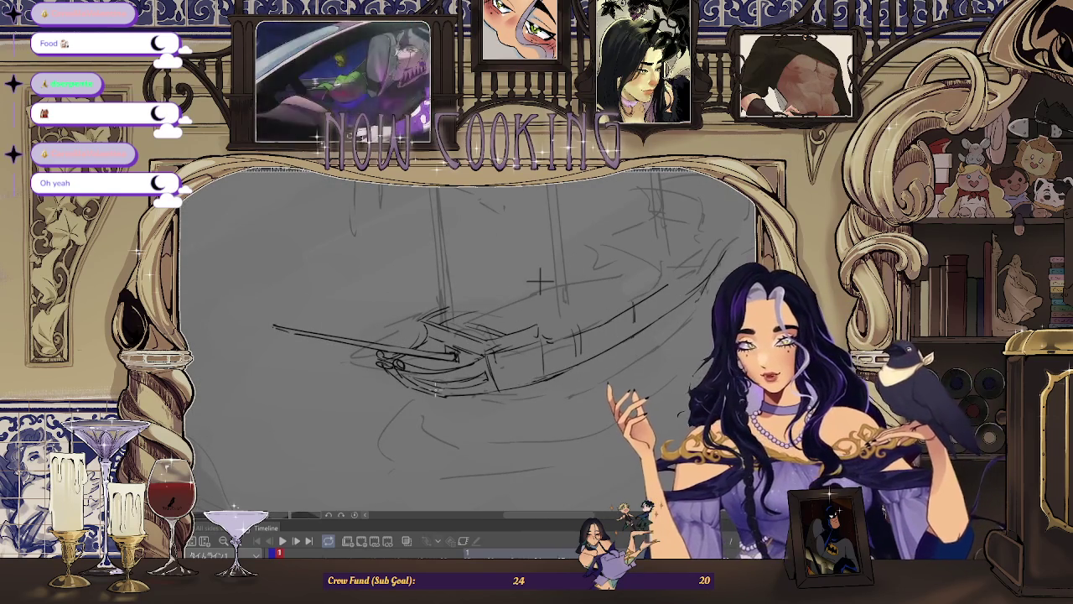
key("ctrl+plus")
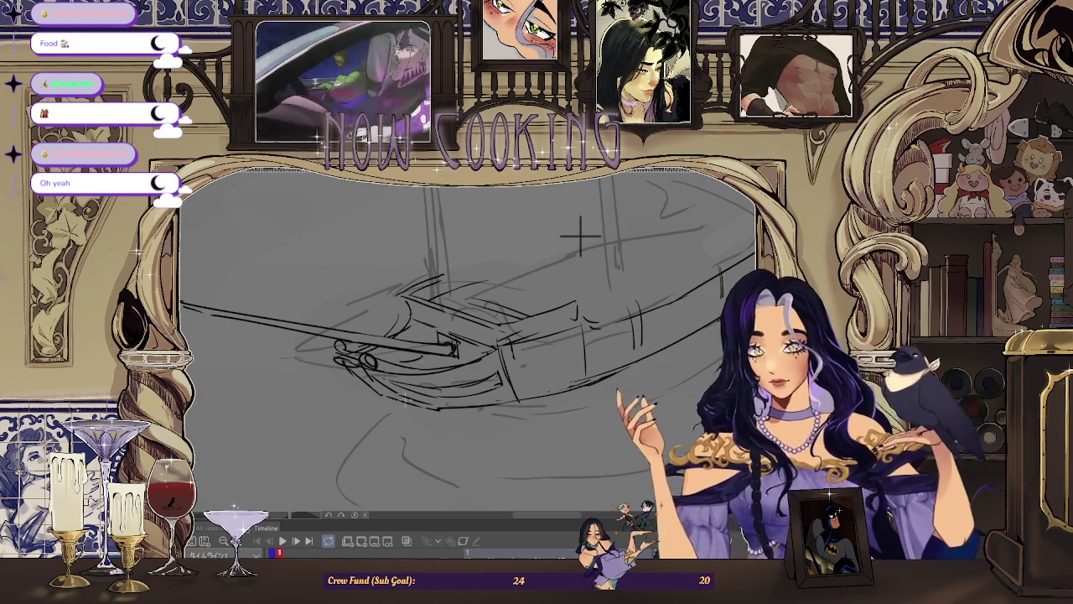
key("ctrl+plus")
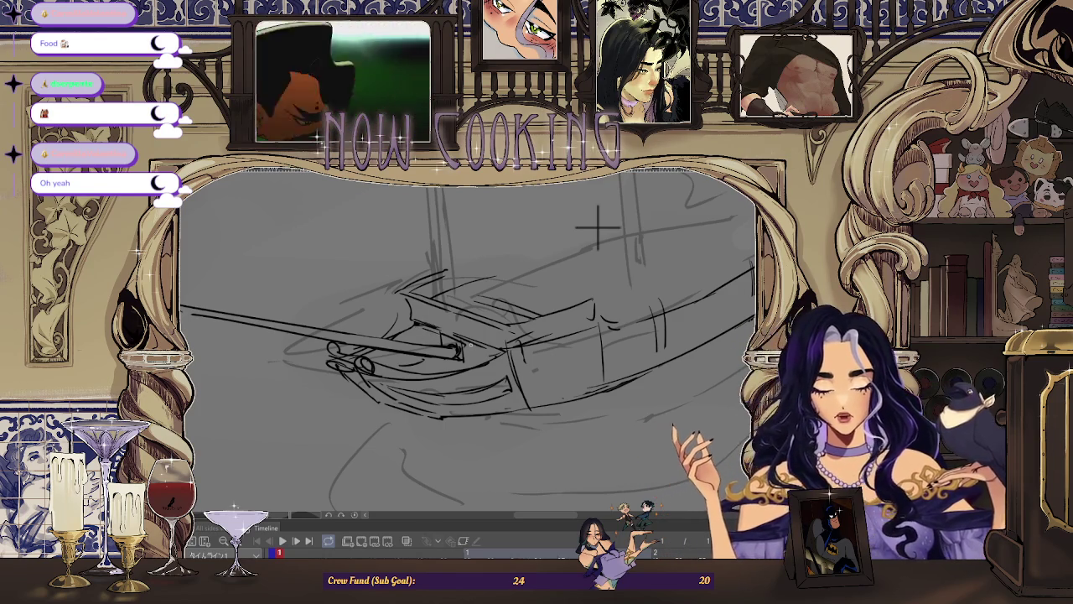
Mirror the view so the bow points right and turn the ship nearly upright
scroll(591, 227, "down", 3)
key("h")
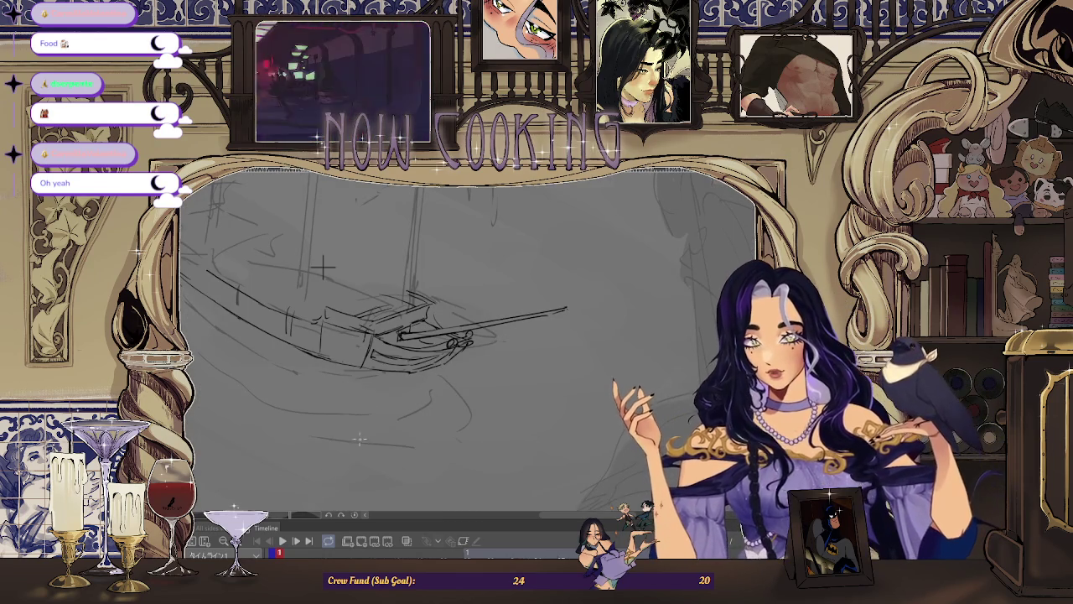
scroll(323, 267, "up", 2)
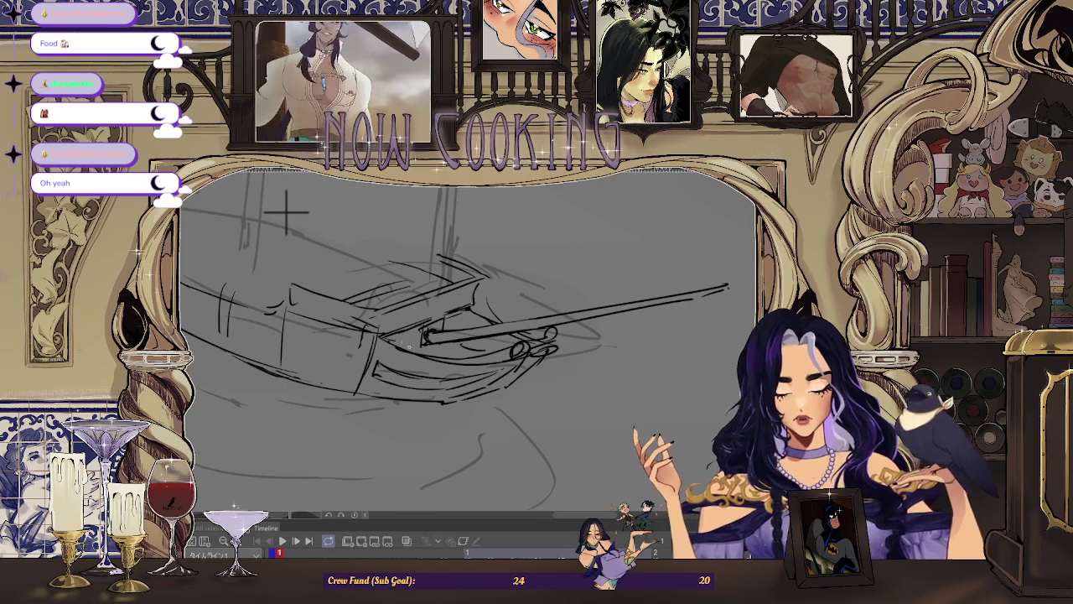
scroll(285, 211, "down", 2)
left_click_drag(379, 304, 511, 265)
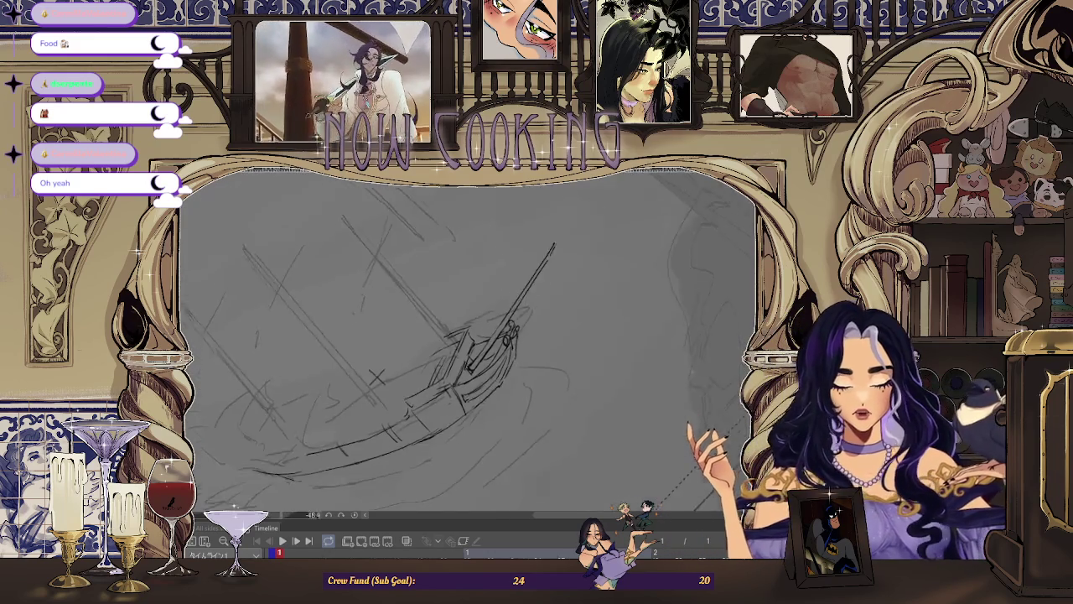
Reset to a level overview and zoom, mirroring the view so the bow points left
scroll(511, 265, "up", 1)
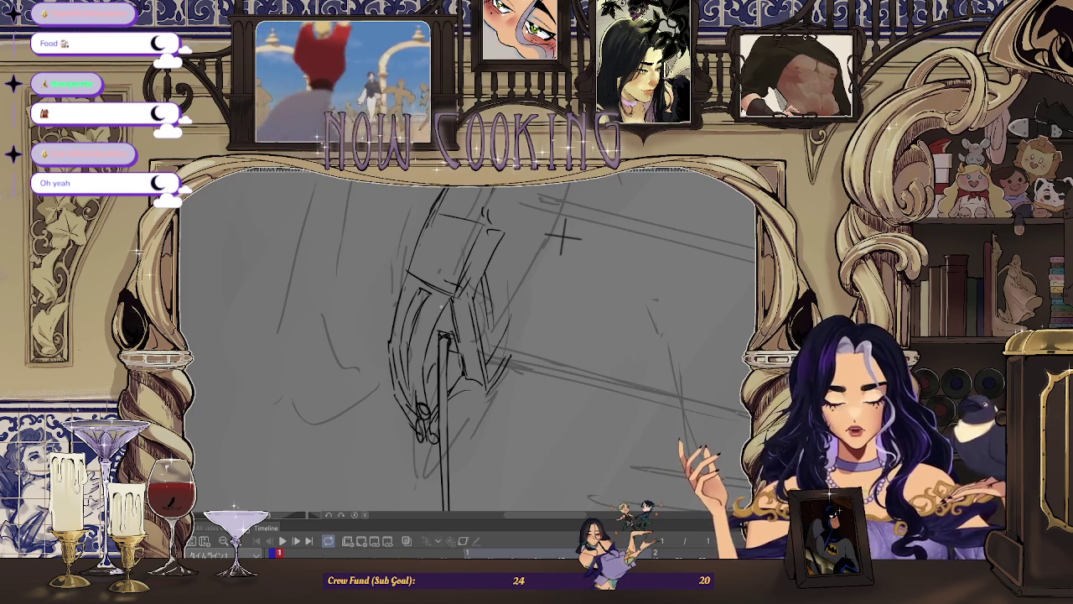
scroll(563, 237, "down", 1)
key("ctrl+0")
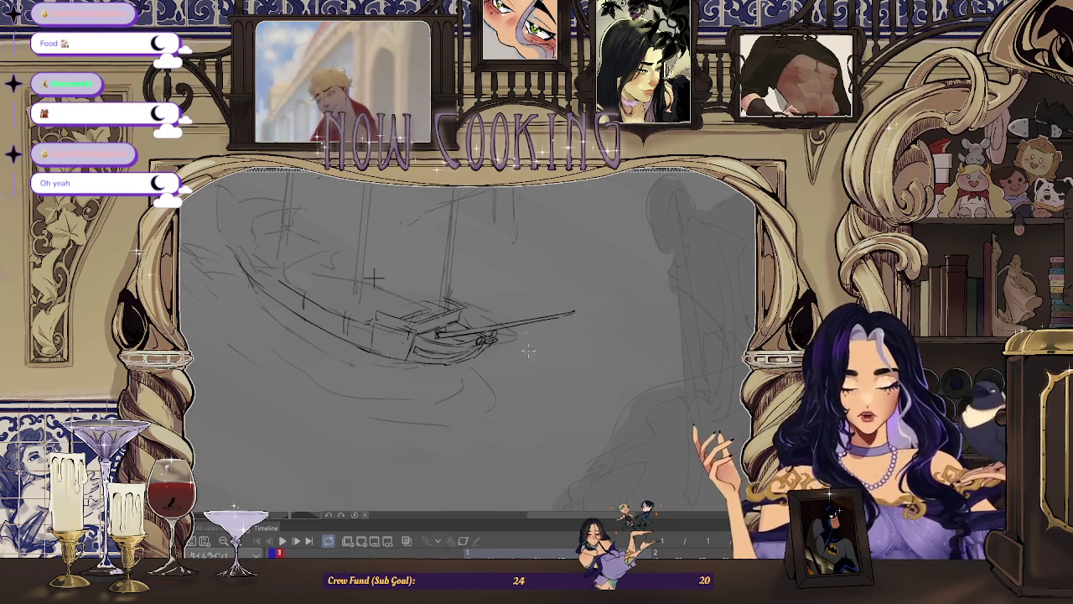
scroll(297, 244, "up", 2)
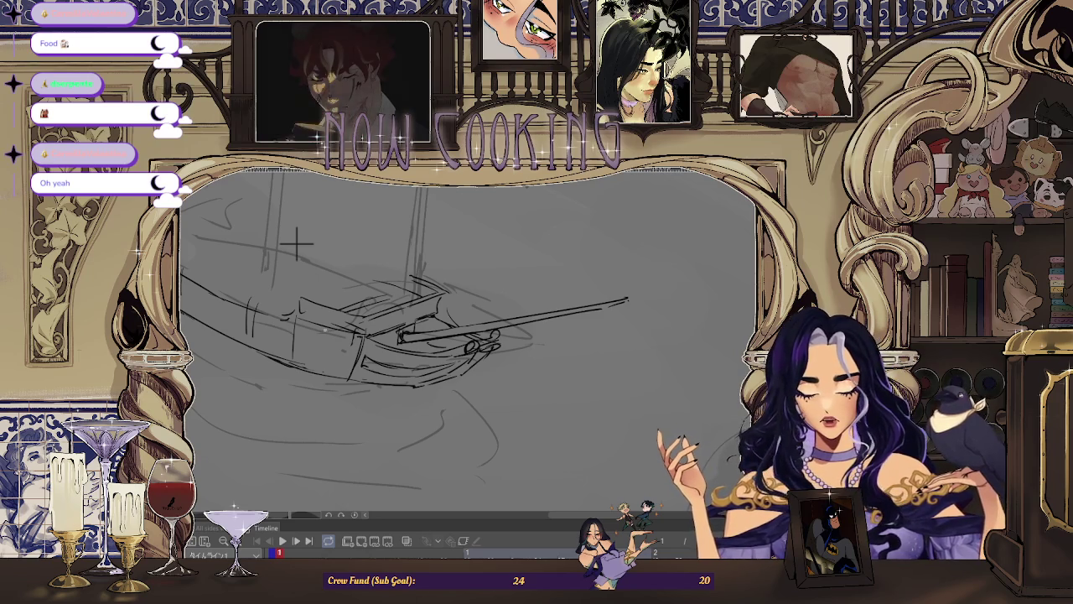
scroll(376, 266, "down", 1)
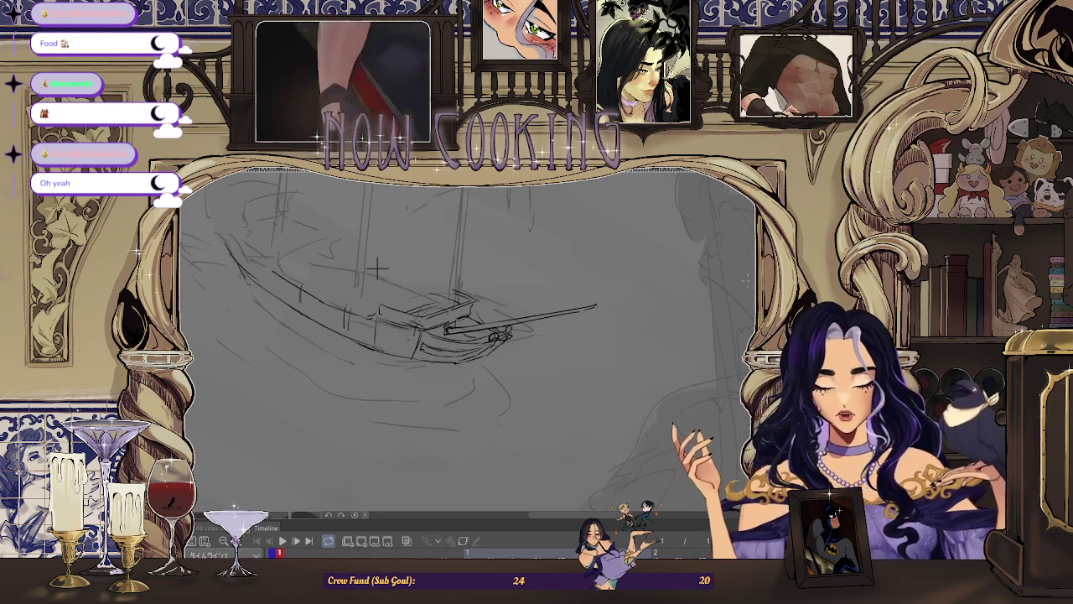
scroll(354, 237, "up", 2)
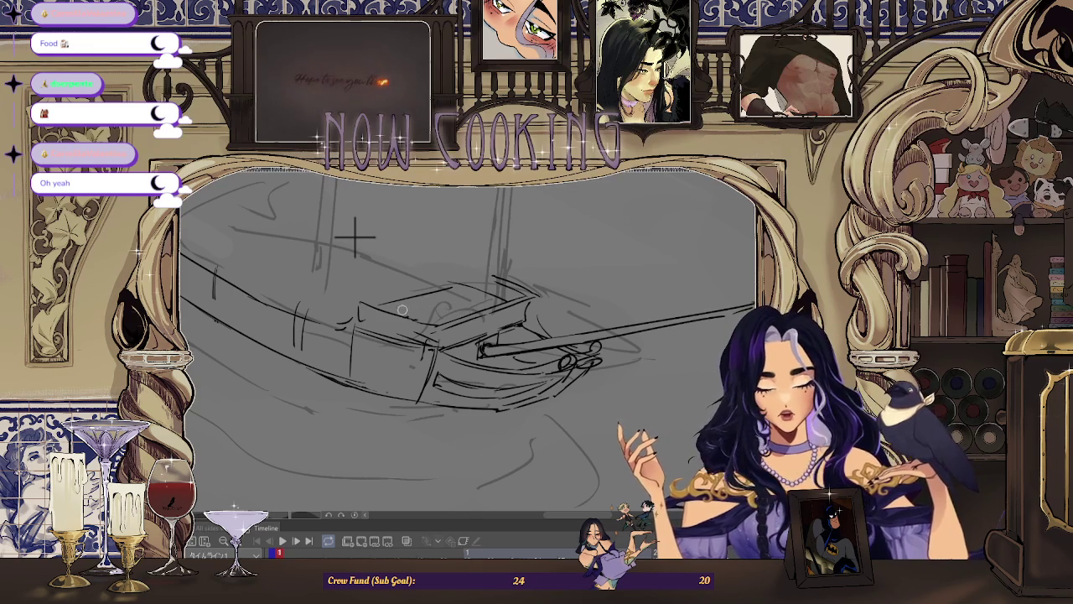
scroll(355, 237, "down", 1)
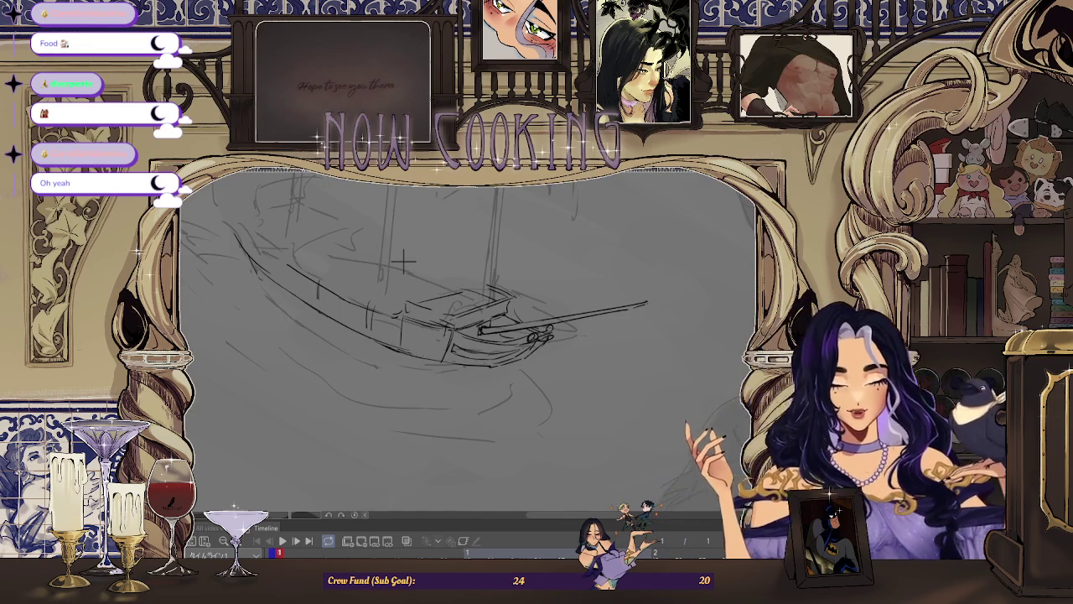
key("h")
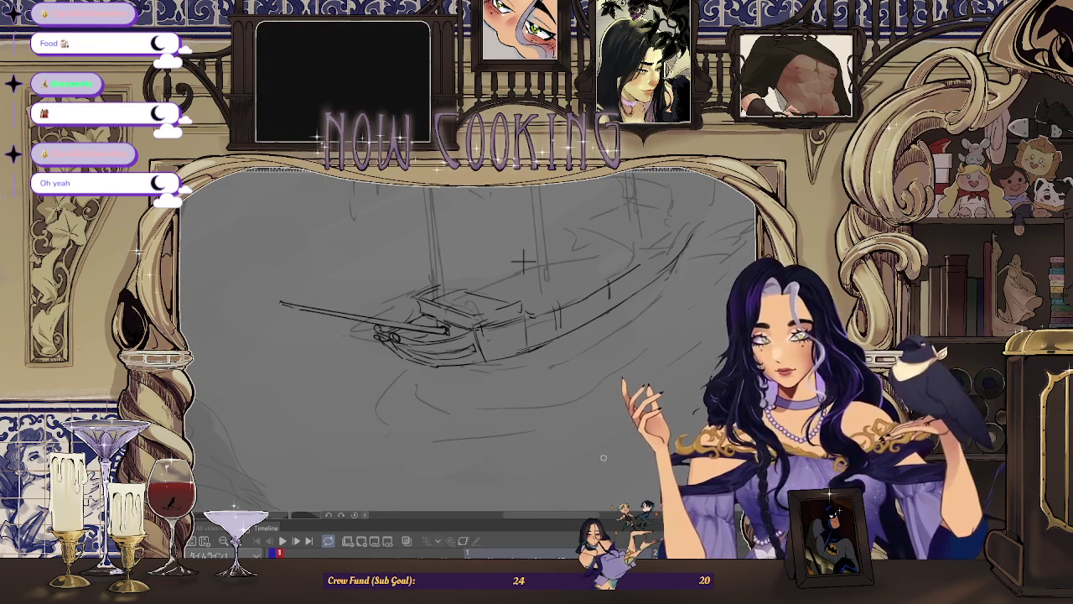
Mirror the view back and rotate it upright to work on the hull behind the bow
scroll(466, 317, "up", 1)
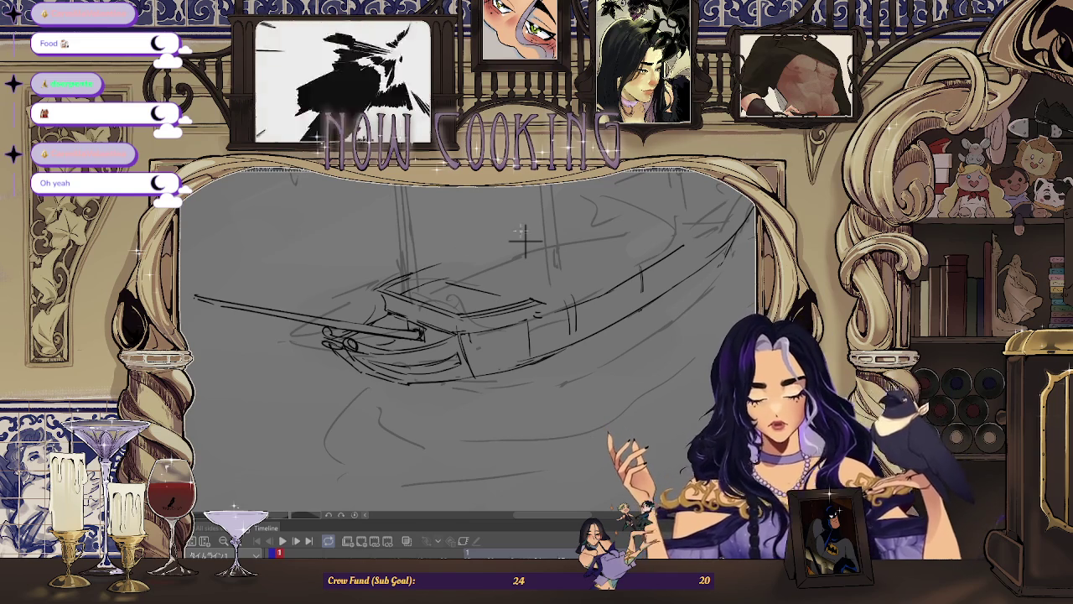
key("h")
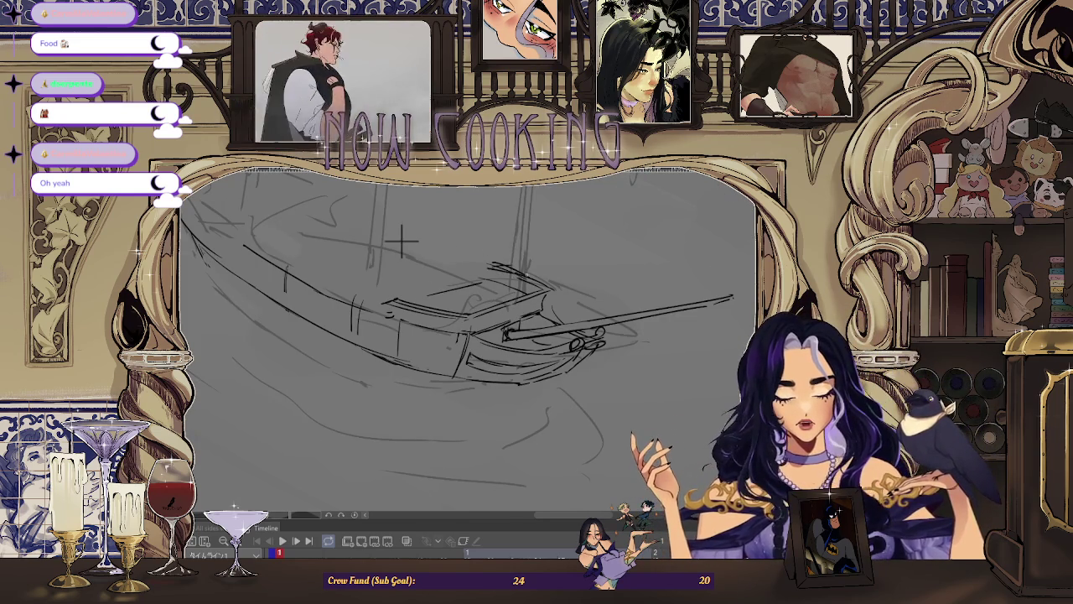
left_click_drag(695, 273, 375, 422)
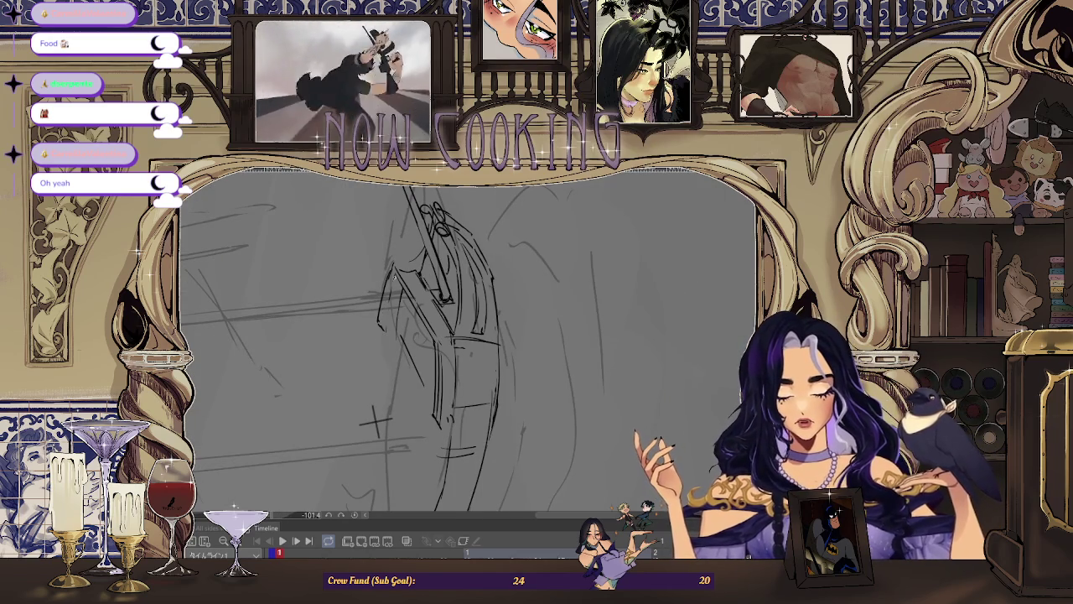
mouse_move(375, 421)
left_mouse_down()
mouse_move(543, 404)
mouse_move(419, 244)
mouse_move(470, 315)
mouse_move(442, 300)
left_mouse_up()
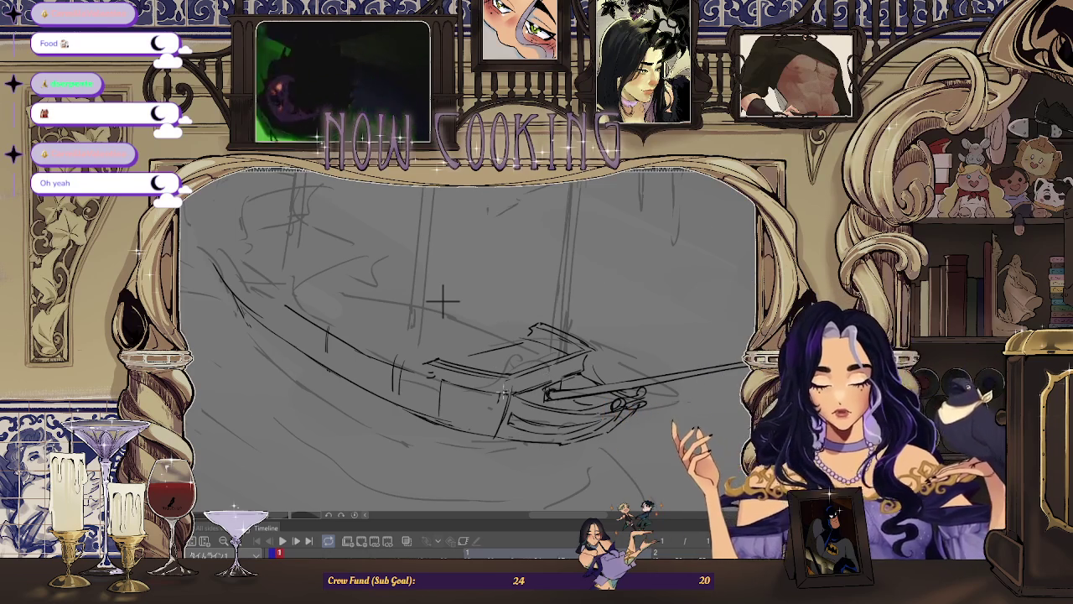
scroll(404, 237, "up", 2)
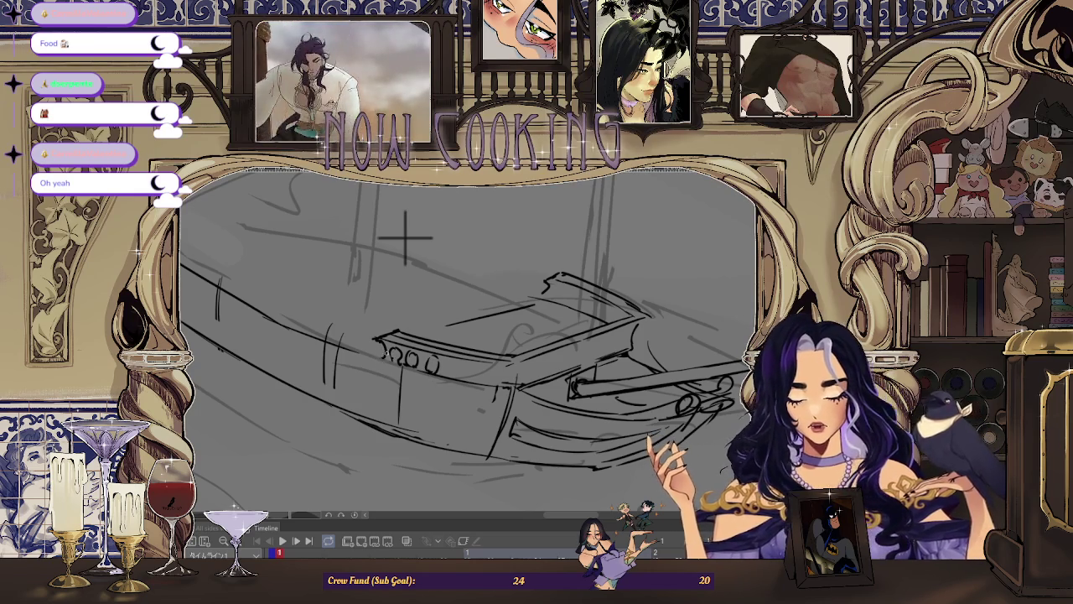
scroll(456, 342, "down", 2)
Undo the stray lines and squiggle near the bow, then hide the faint rough underdrawing
scroll(426, 277, "up", 2)
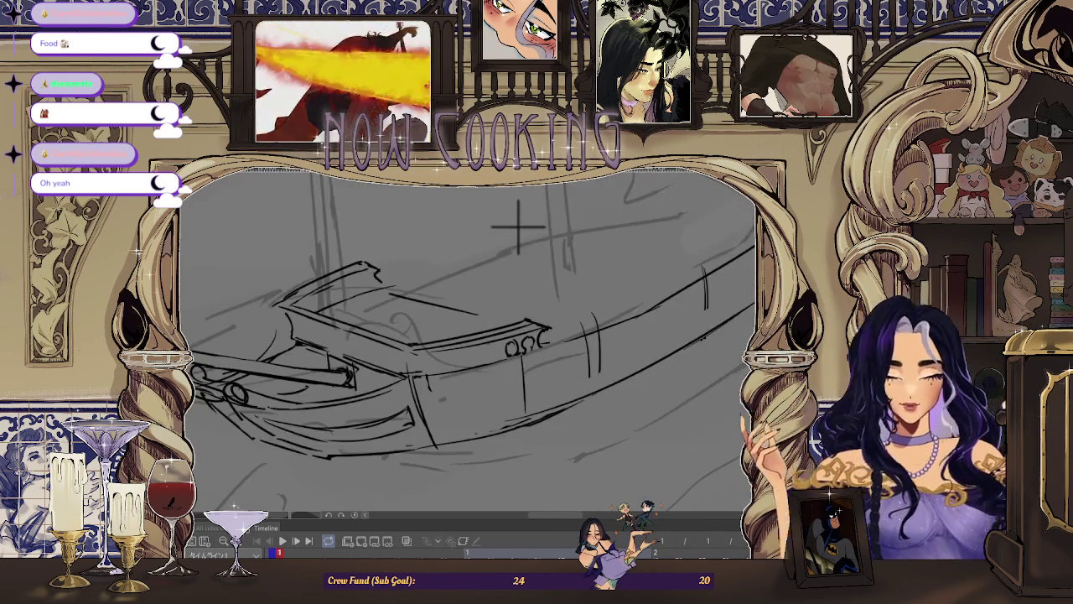
left_click_drag(409, 225, 731, 268)
key("ctrl+z")
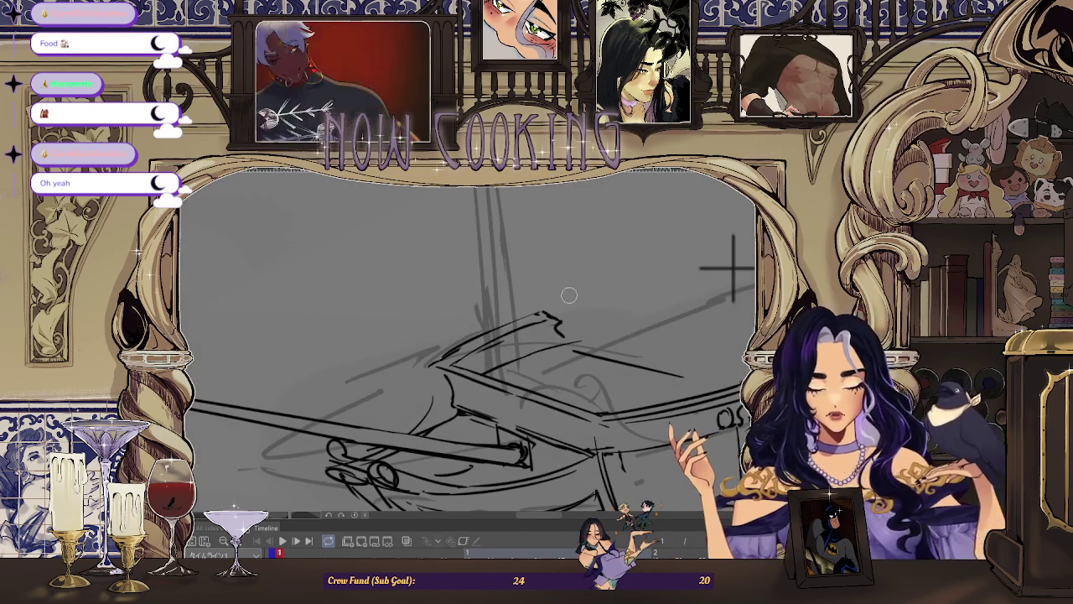
key("ctrl+z")
left_click_drag(731, 266, 620, 289)
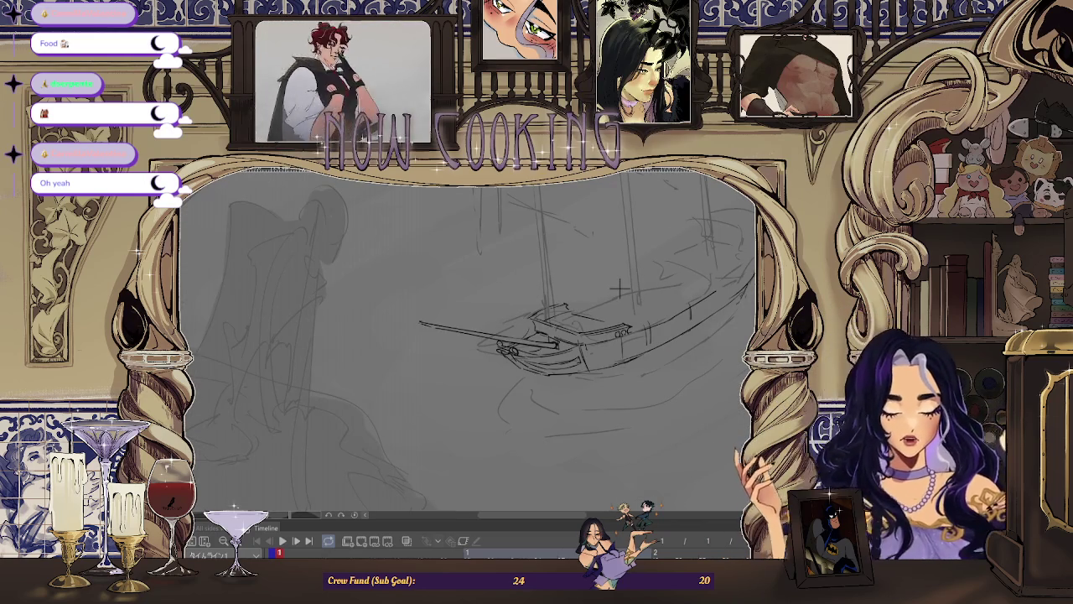
key("ctrl+z")
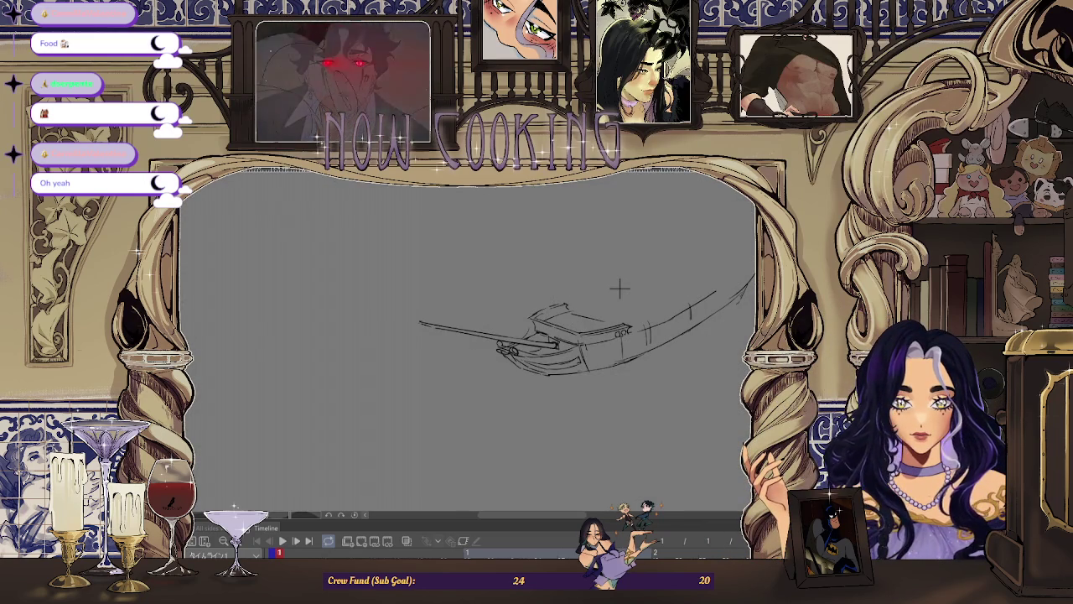
Mirror and zoom in on the bow's gunport, then mirror back so the bow points left
scroll(596, 291, "up", 1)
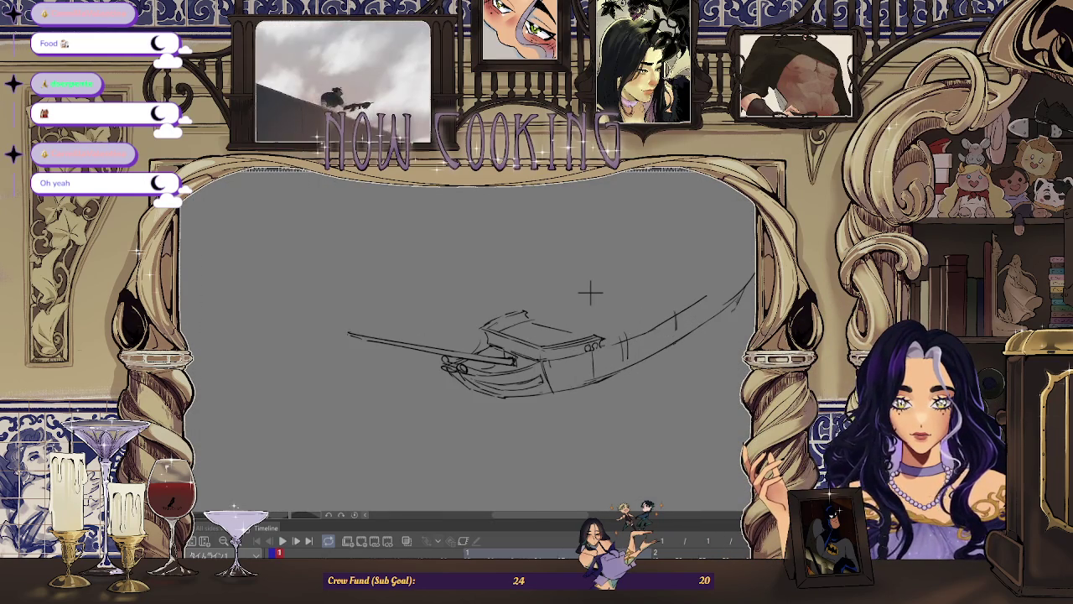
key("h")
scroll(336, 293, "up", 1)
scroll(319, 280, "up", 1)
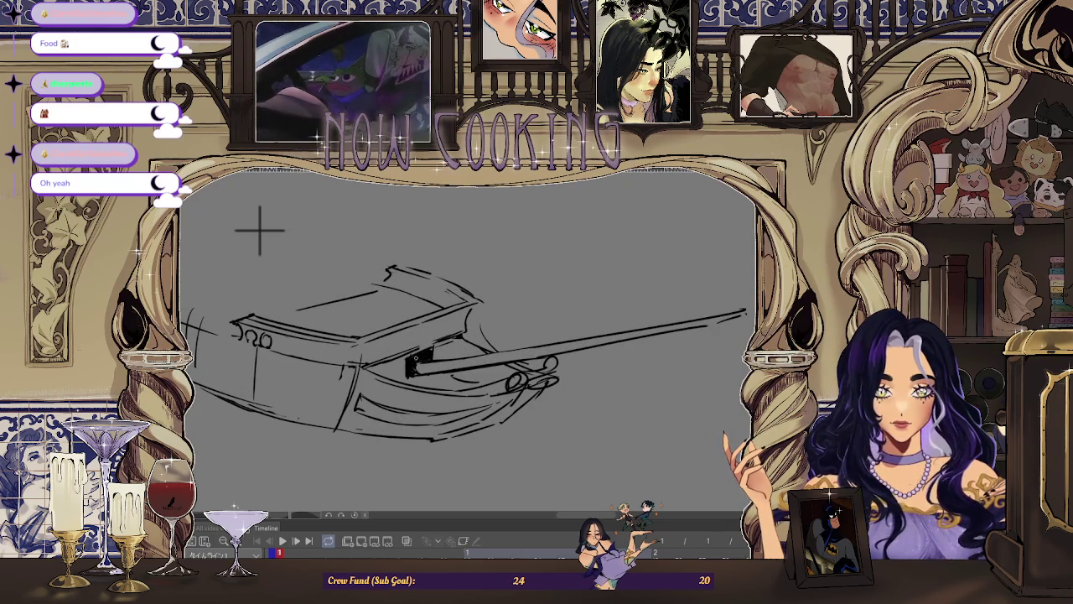
scroll(260, 228, "down", 1)
scroll(338, 266, "down", 1)
scroll(407, 287, "down", 1)
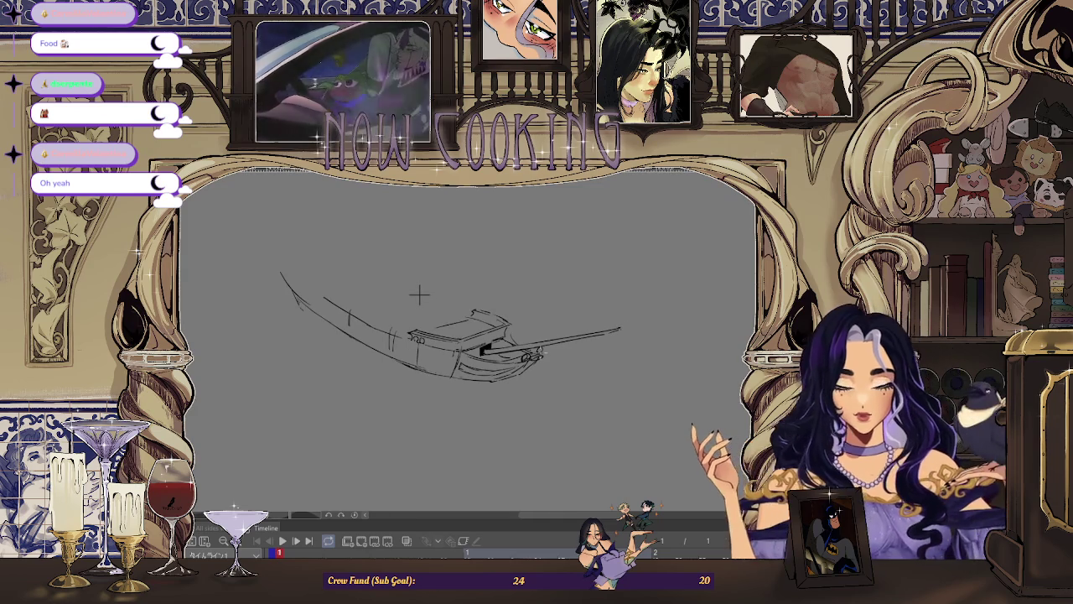
key("h")
scroll(505, 294, "up", 3)
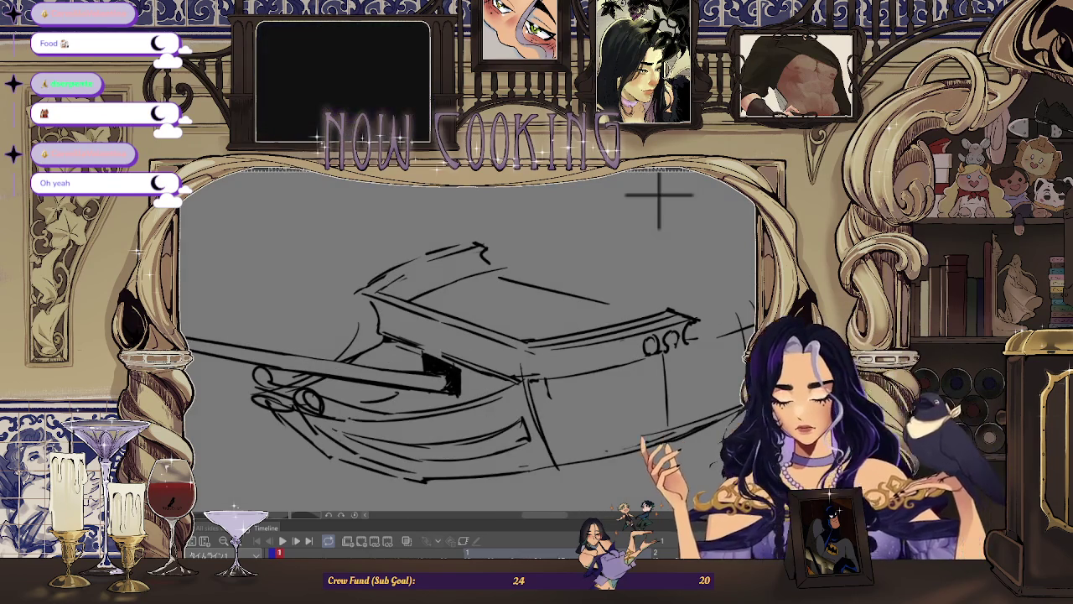
Zoom around the ship and mirror the canvas view to check the sketch
scroll(450, 363, "up", 1)
scroll(450, 364, "up", 1)
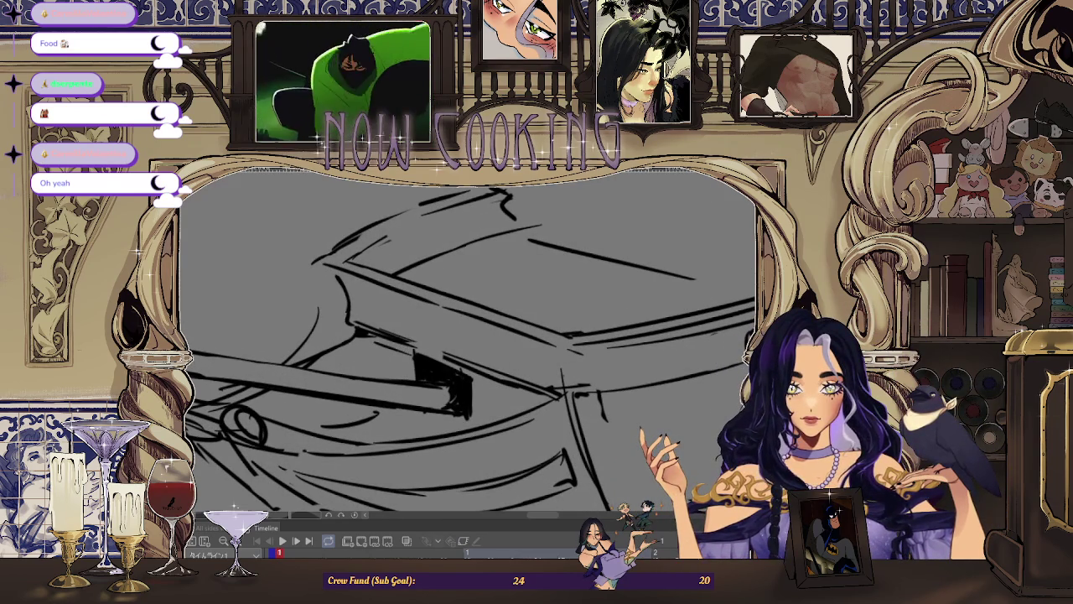
scroll(435, 348, "up", 1)
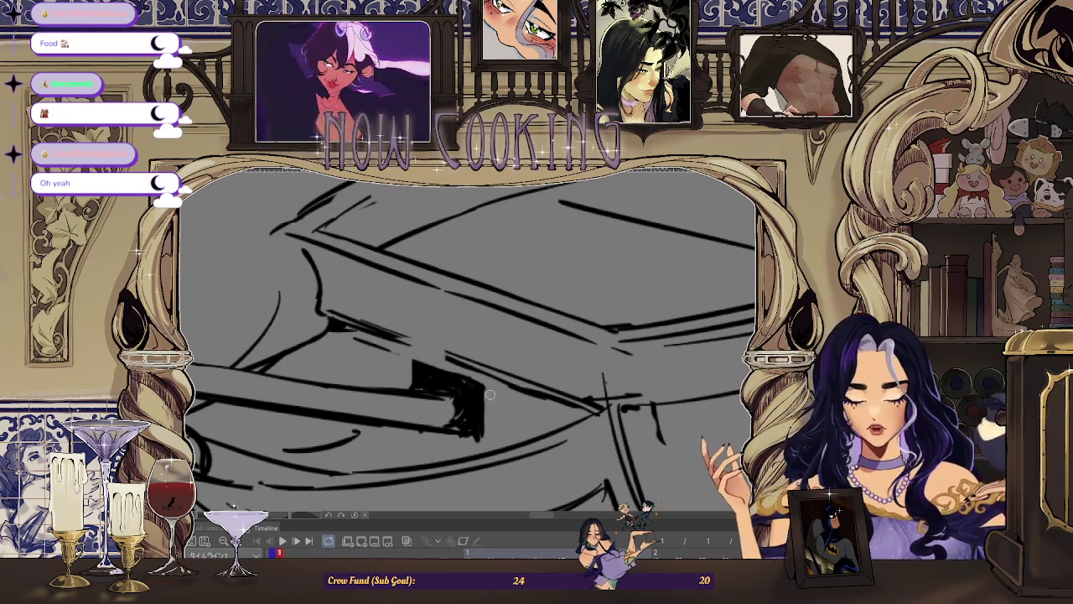
scroll(480, 441, "down", 2)
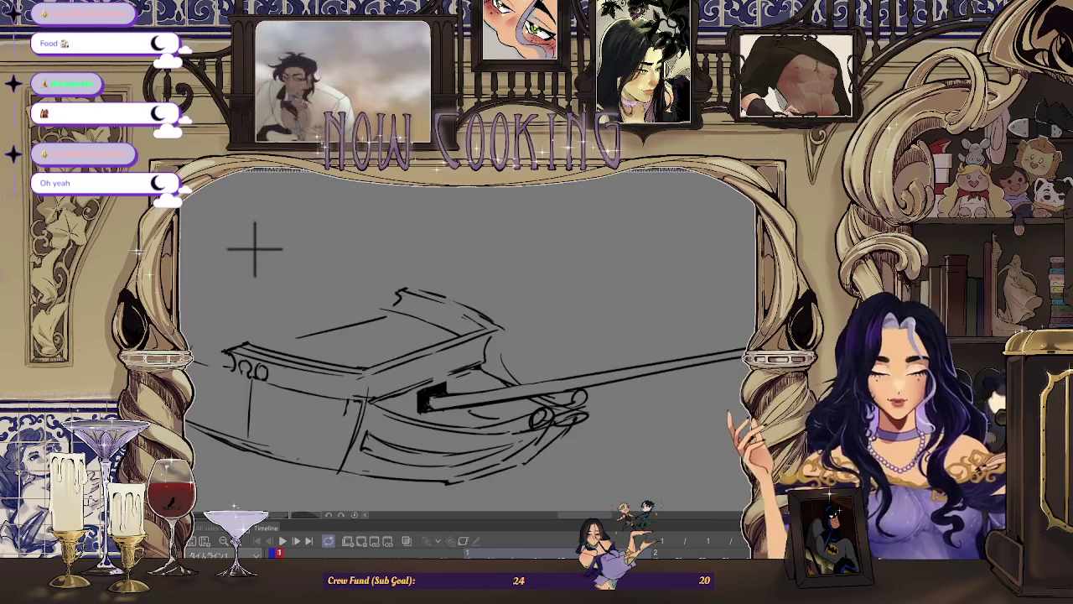
key("h")
scroll(458, 361, "up", 1)
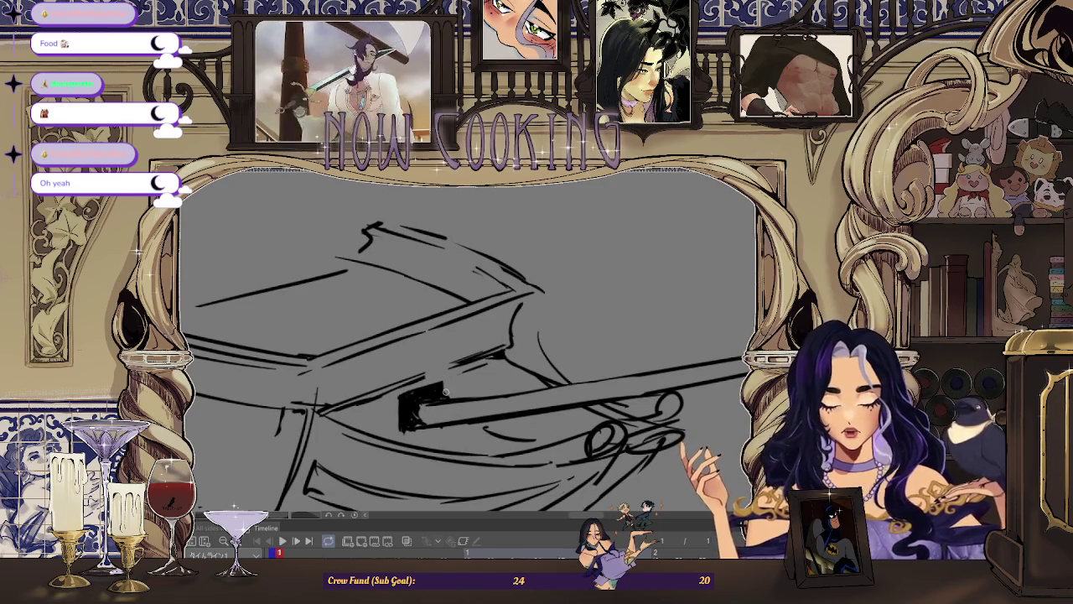
scroll(446, 397, "down", 2)
scroll(604, 314, "down", 1)
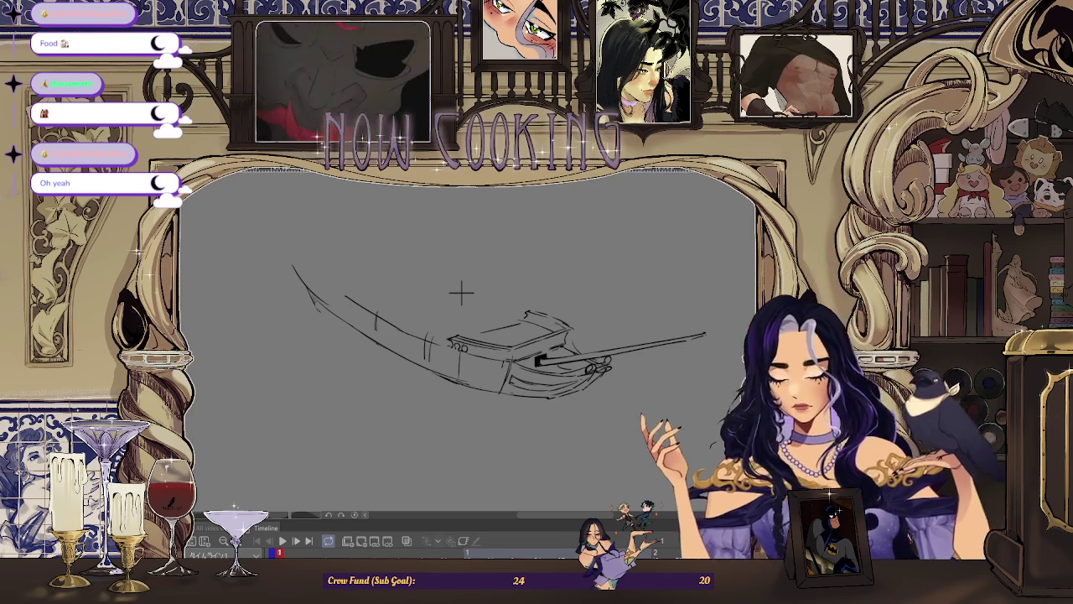
Mirror again, zoom in on the bow, and lasso the black gunport shape beside the cannon
scroll(425, 265, "up", 1)
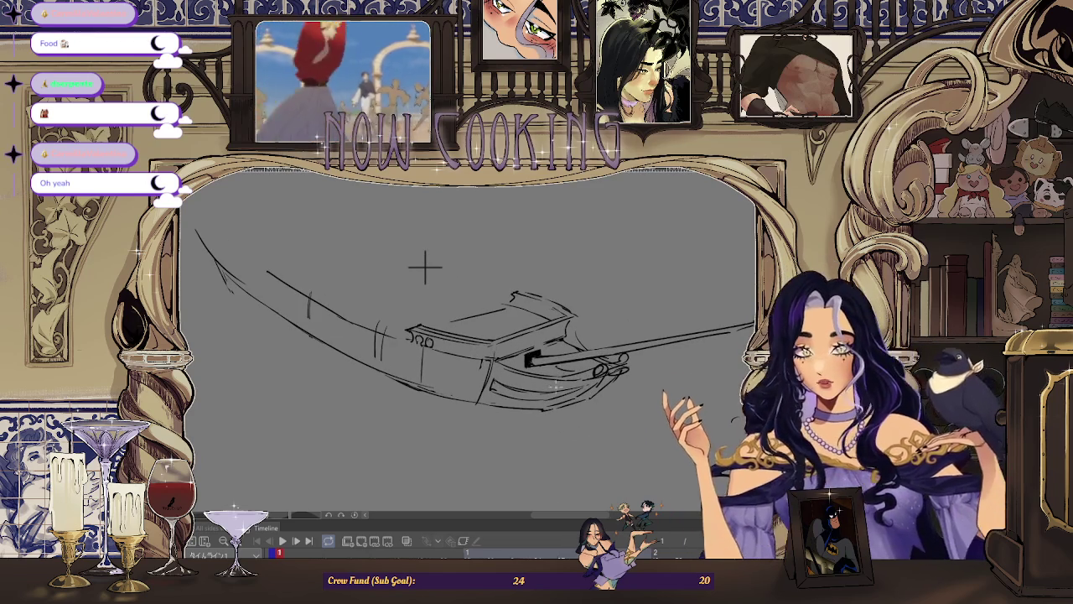
key("h")
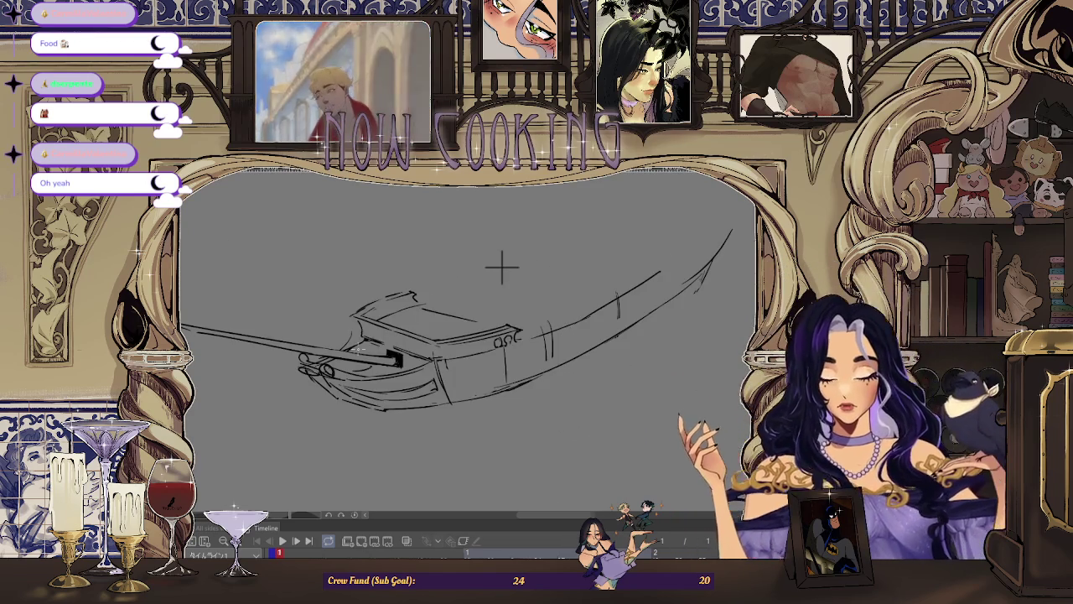
scroll(501, 267, "up", 1)
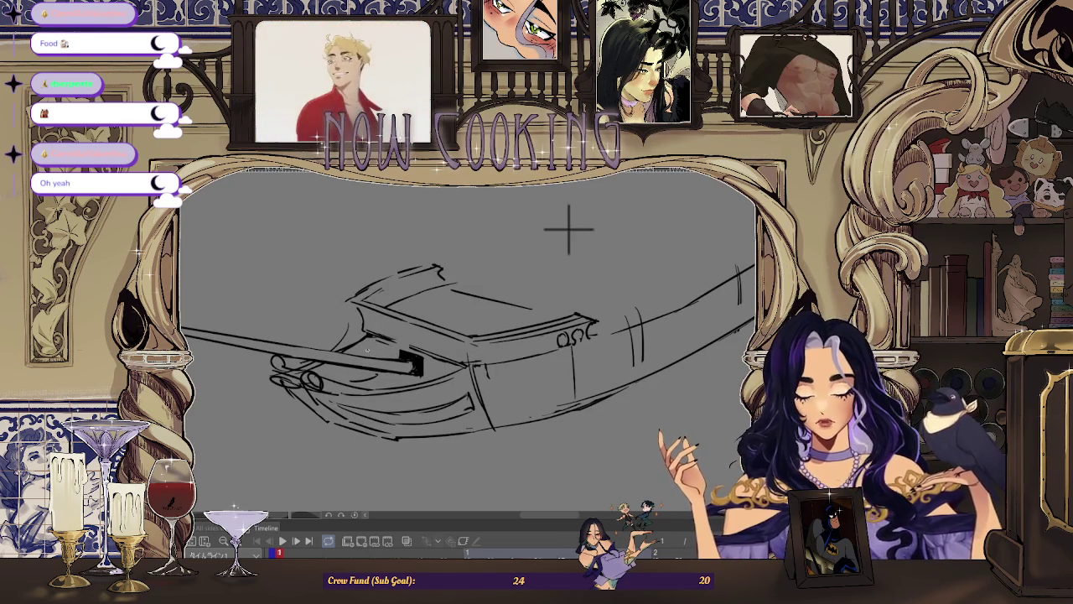
scroll(567, 227, "down", 1)
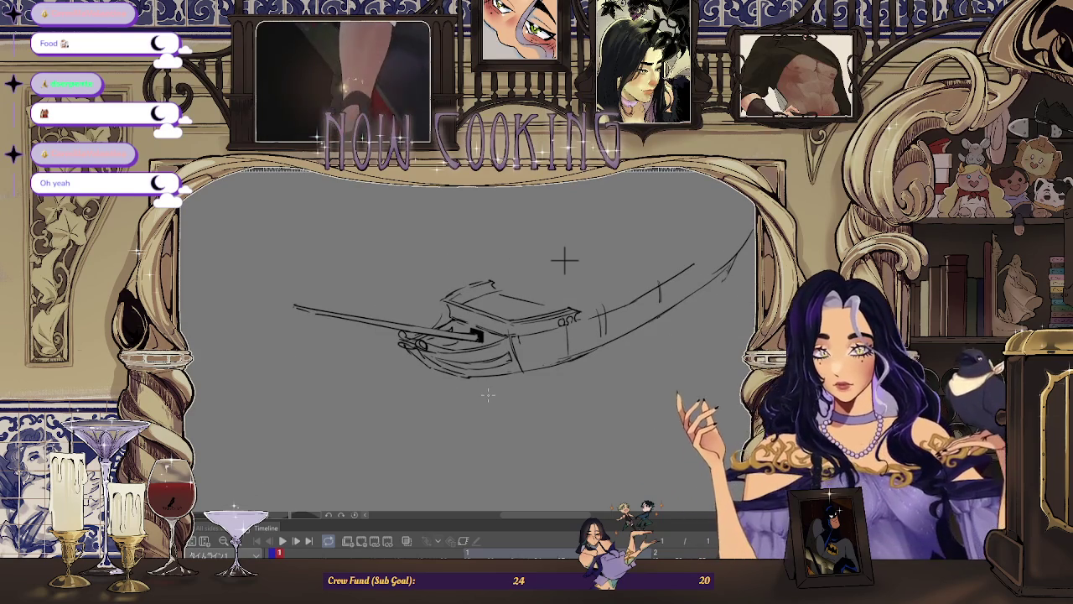
scroll(565, 256, "up", 1)
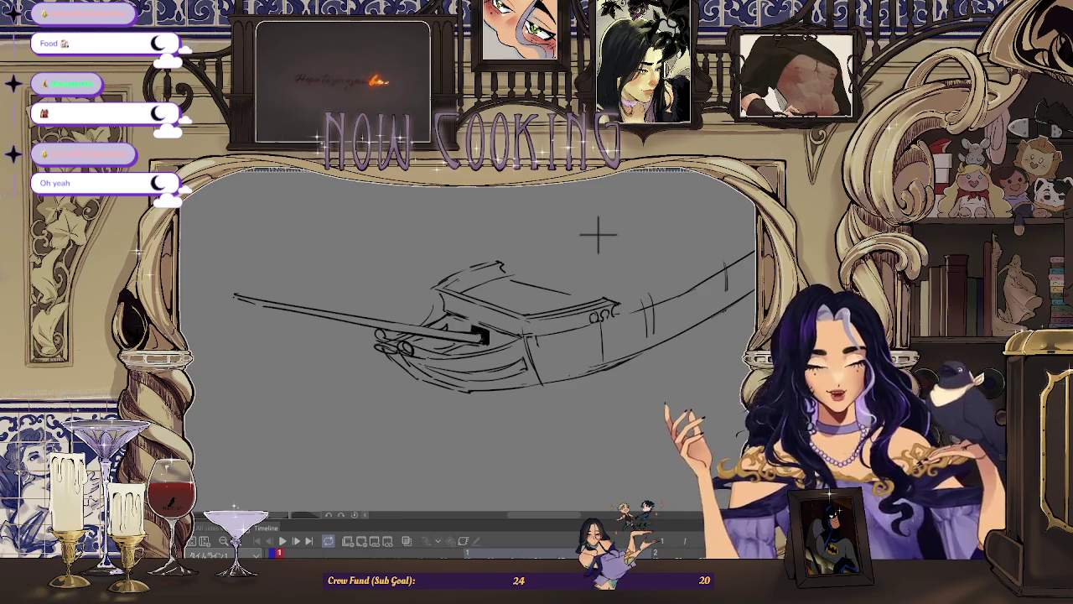
scroll(612, 223, "up", 1)
scroll(612, 223, "up", 1)
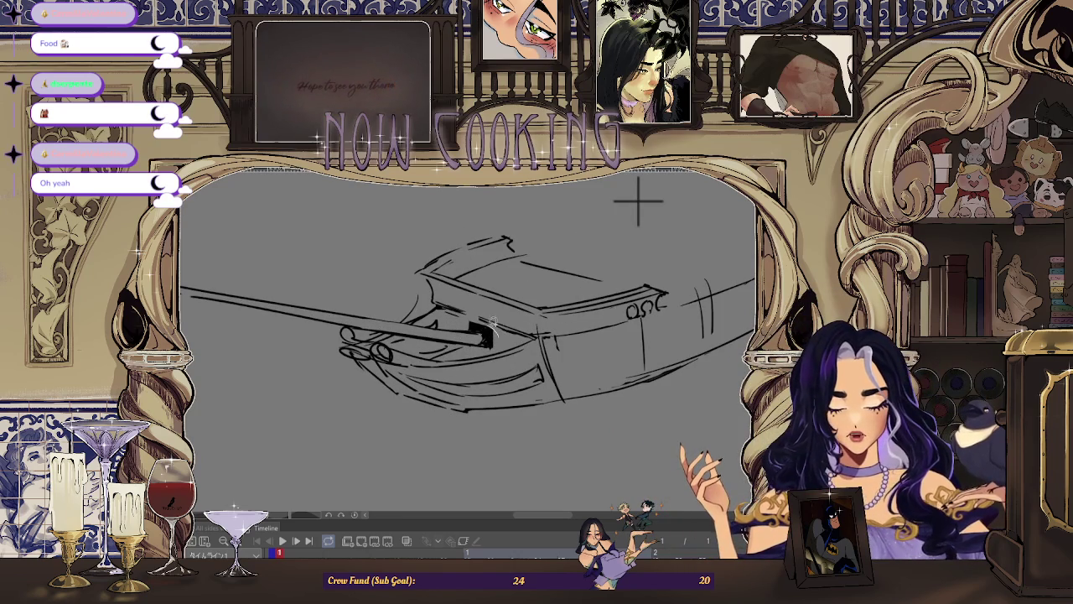
left_click_drag(460, 322, 498, 347)
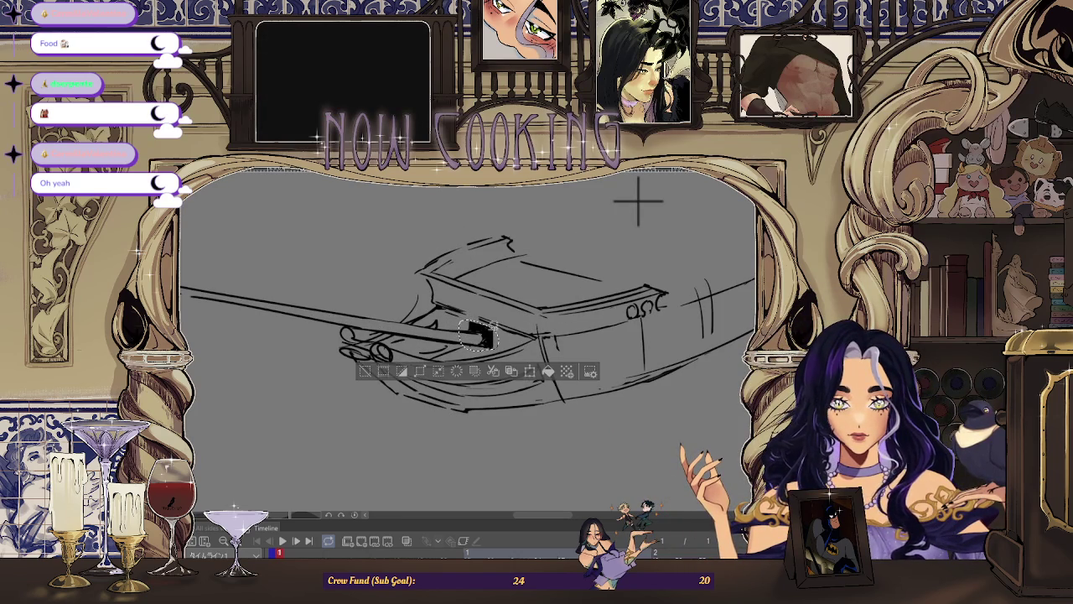
Move the selected black gunport shape slightly down, commit it and deselect
key("ctrl+t")
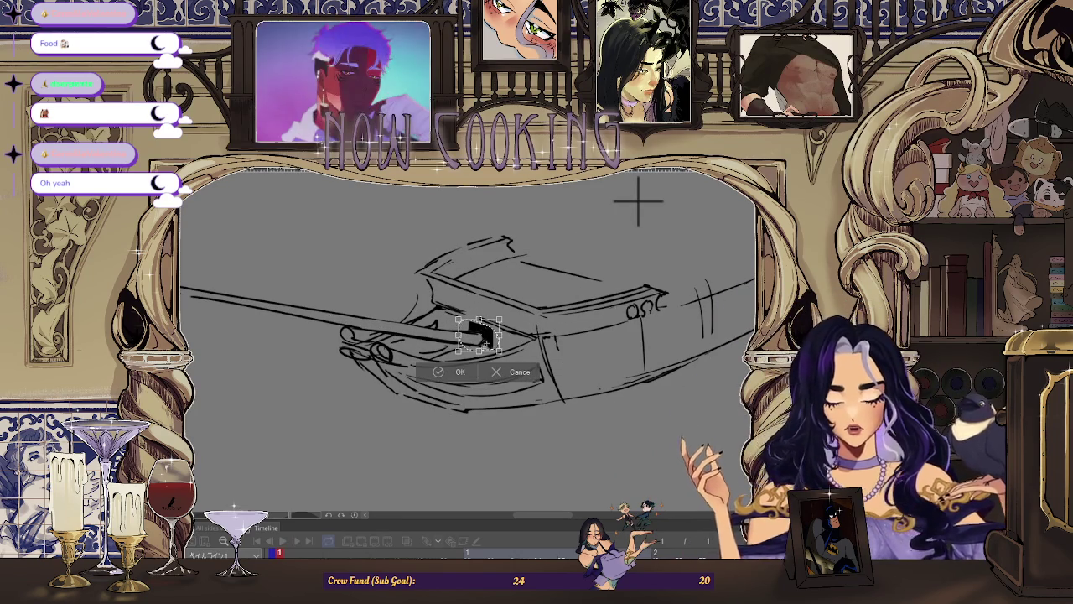
left_click_drag(485, 336, 484, 342)
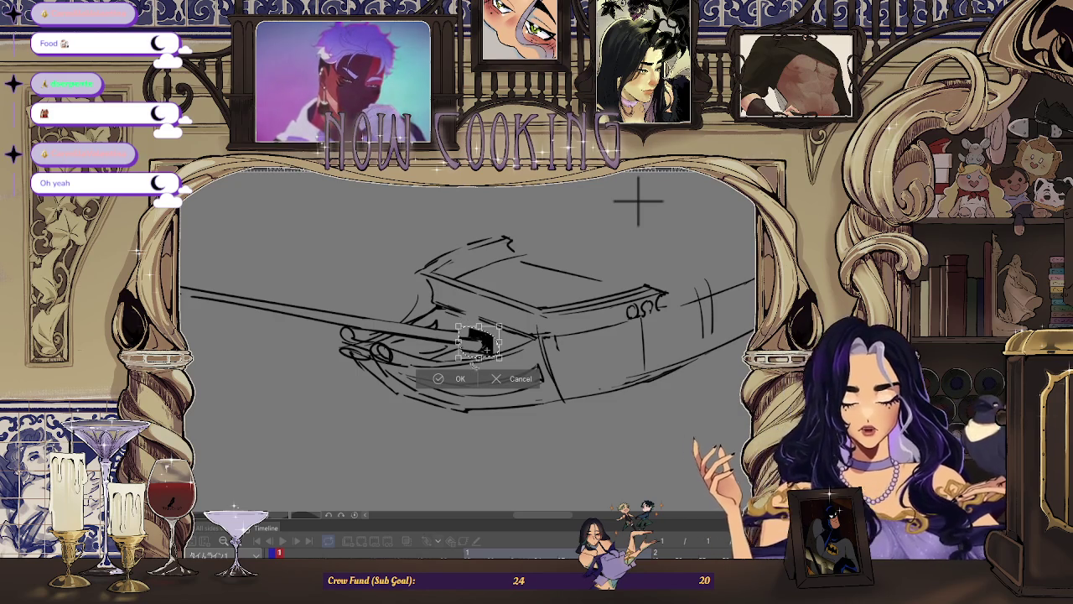
key("Return")
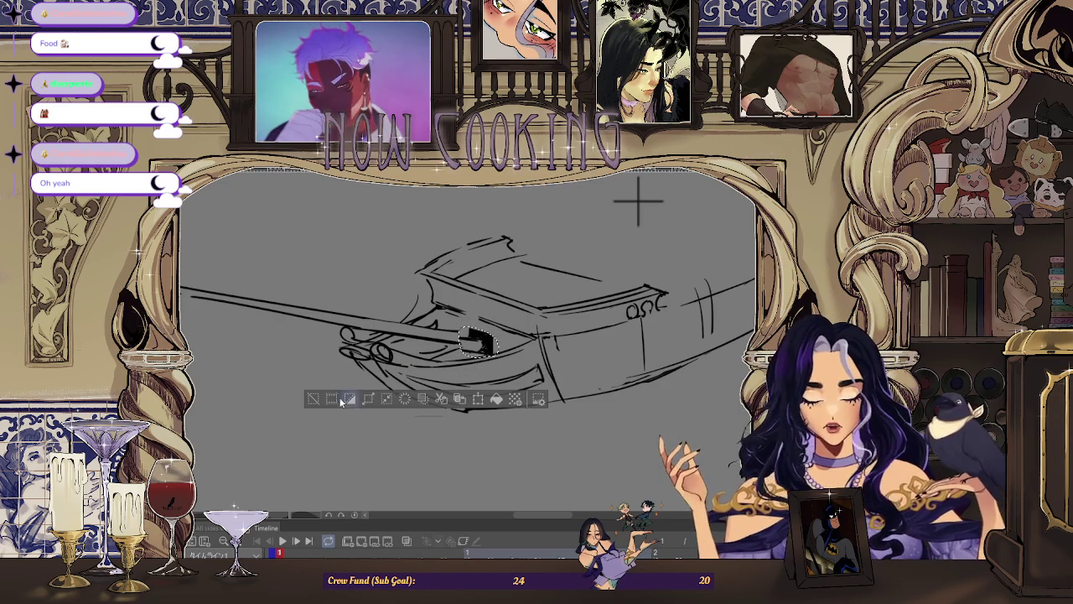
key("ctrl+d")
Rotate and reset the view so the whole ship lies horizontal
left_click_drag(640, 203, 652, 456)
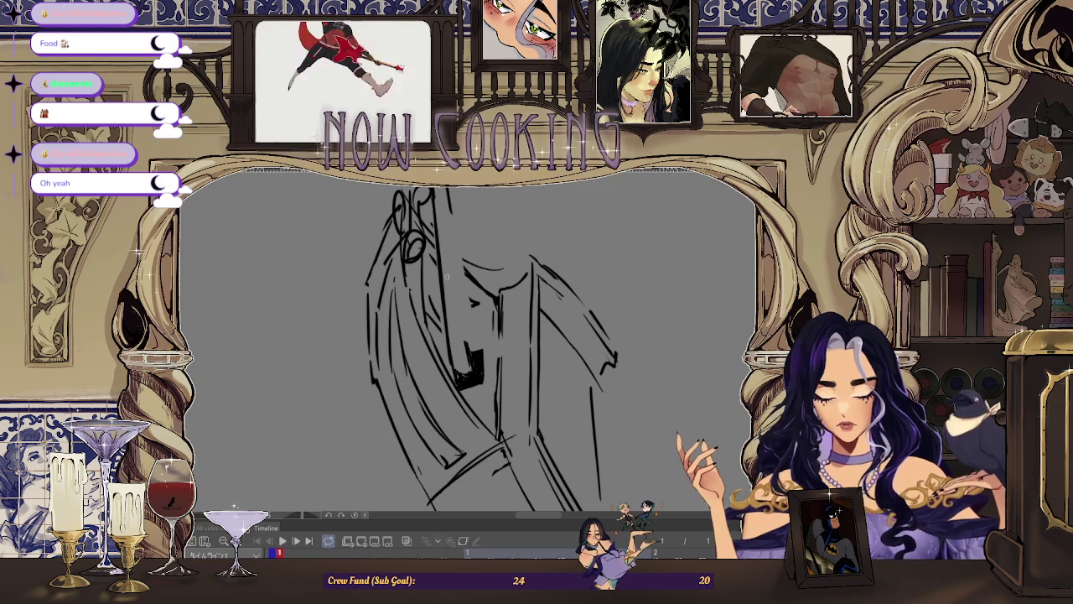
key("ctrl+0")
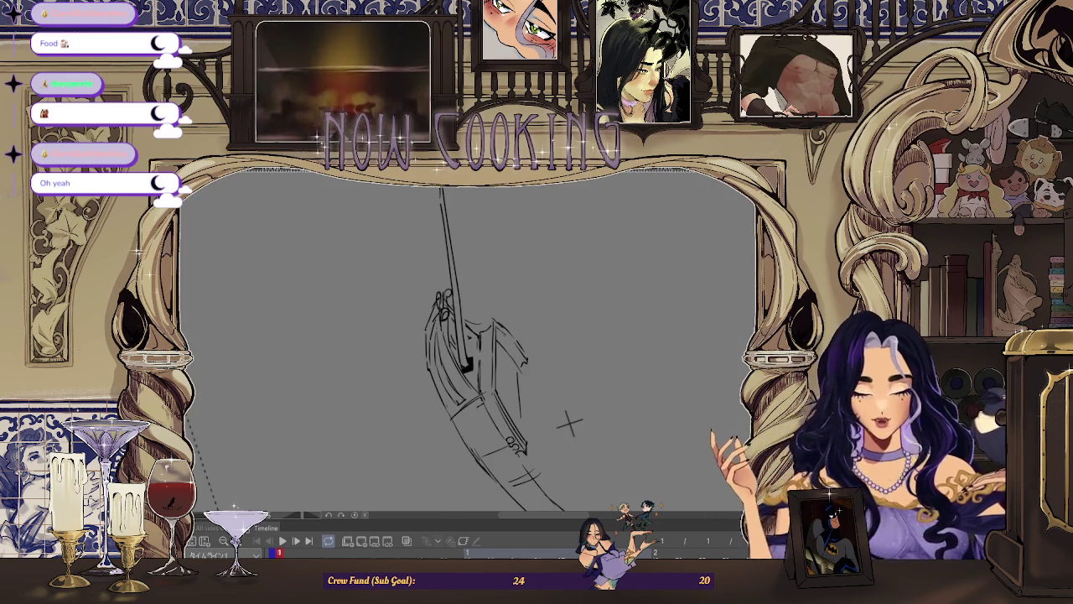
left_click_drag(570, 425, 574, 266)
scroll(617, 230, "up", 2)
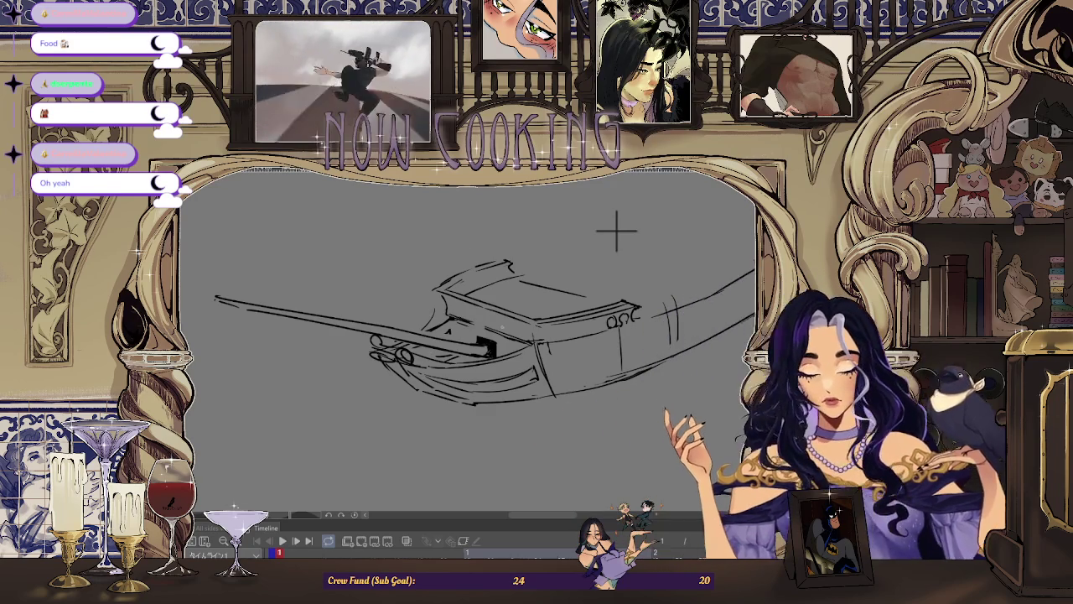
Zoom in on the cannon barrel and mirror the view to check the barrel bands
scroll(617, 230, "up", 2)
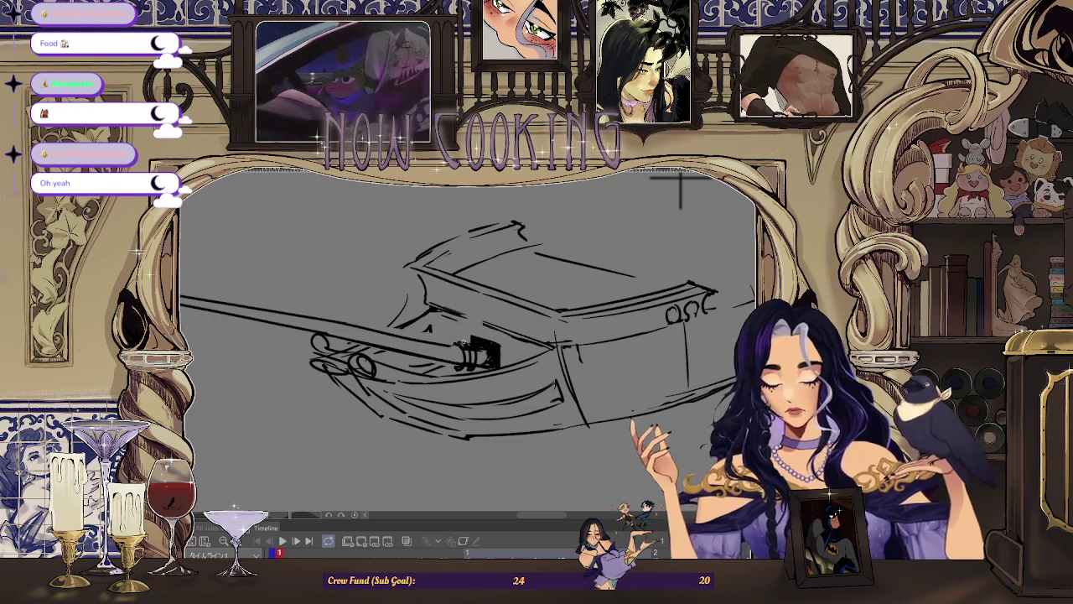
scroll(469, 348, "up", 2)
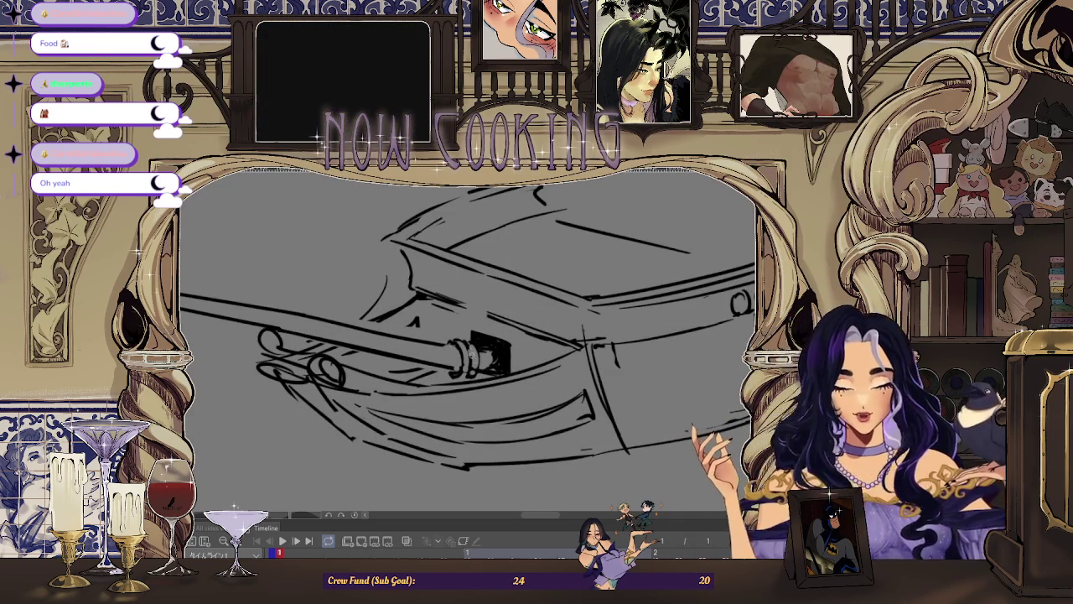
scroll(468, 351, "down", 1)
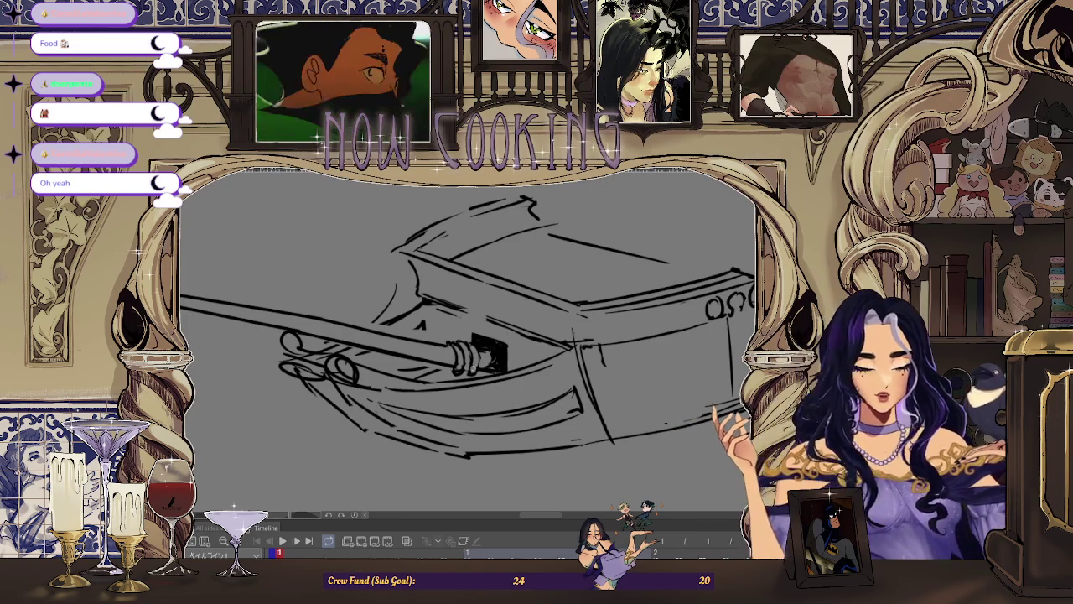
scroll(461, 362, "up", 2)
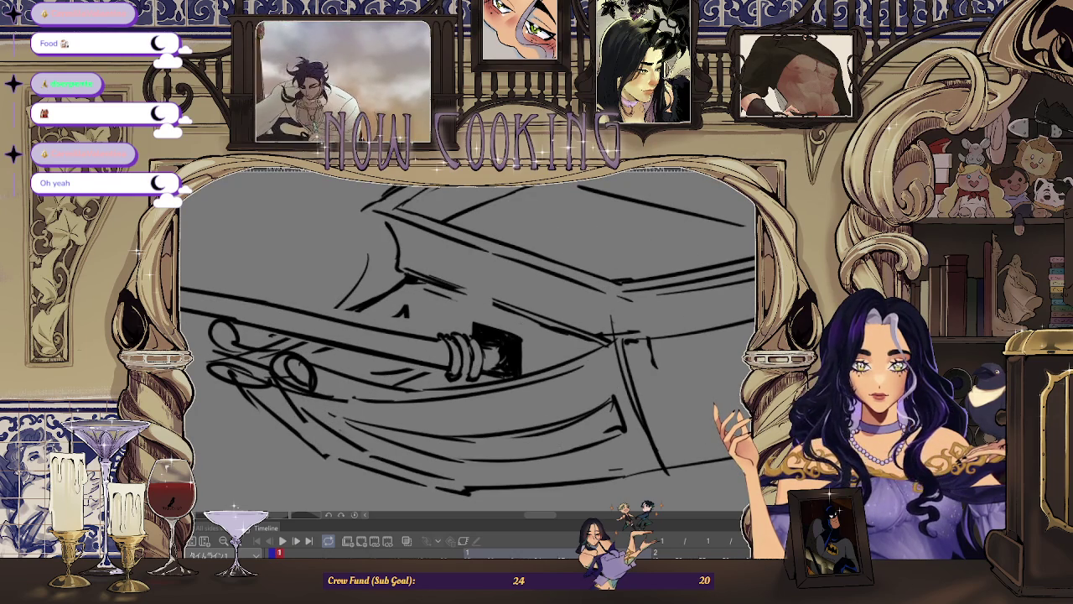
scroll(482, 357, "down", 3)
scroll(663, 191, "up", 1)
scroll(486, 334, "up", 1)
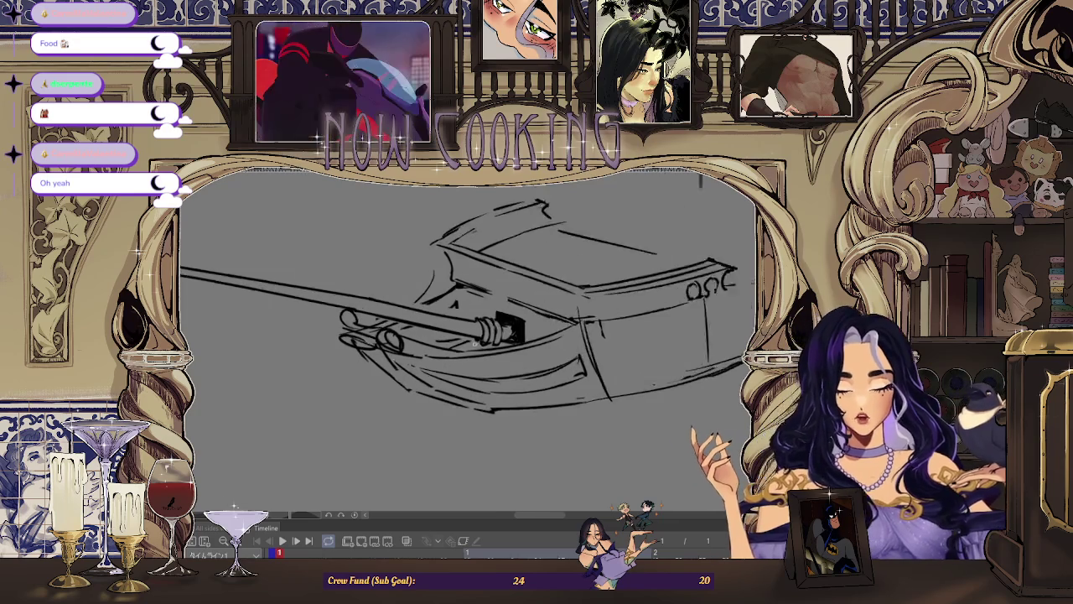
scroll(486, 334, "up", 3)
scroll(507, 334, "down", 3)
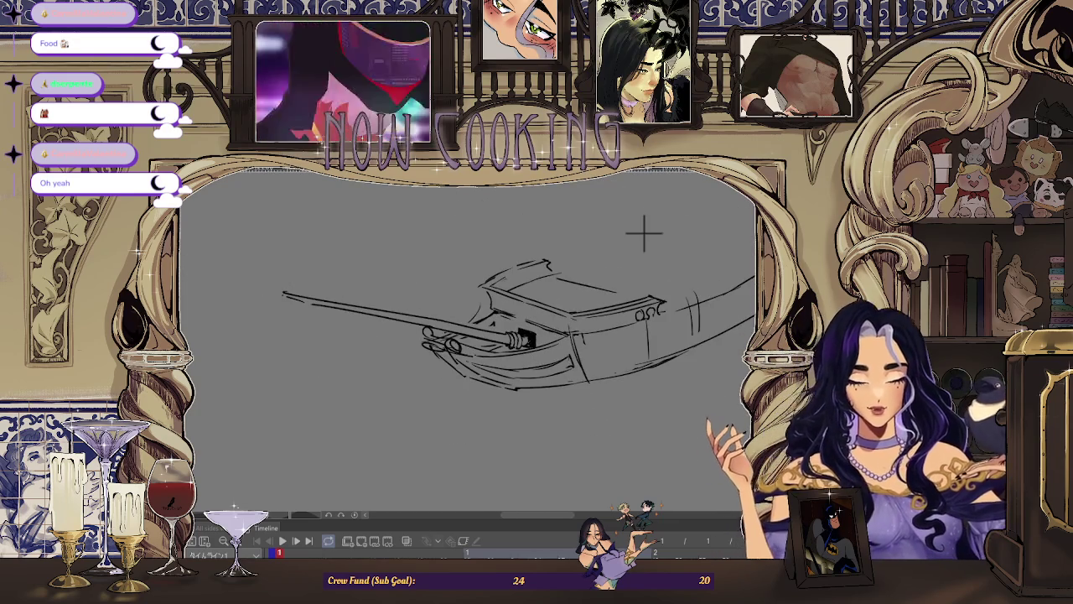
key("h")
Recheck with mirrored views, then add another small oval porthole along the lower hull
scroll(265, 218, "up", 2)
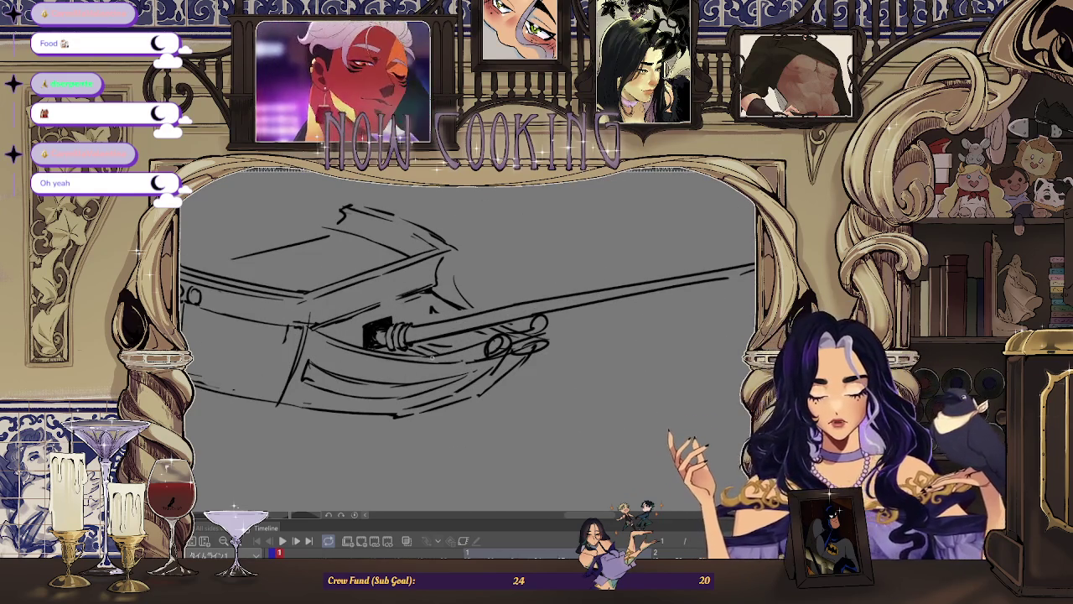
scroll(333, 258, "down", 2)
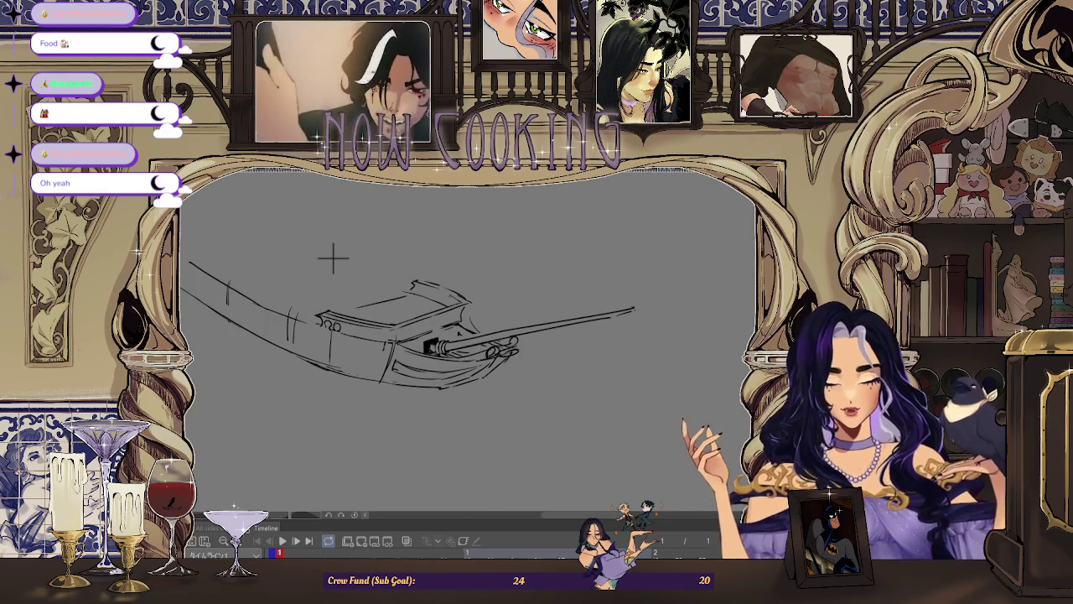
key("h")
scroll(612, 243, "up", 1)
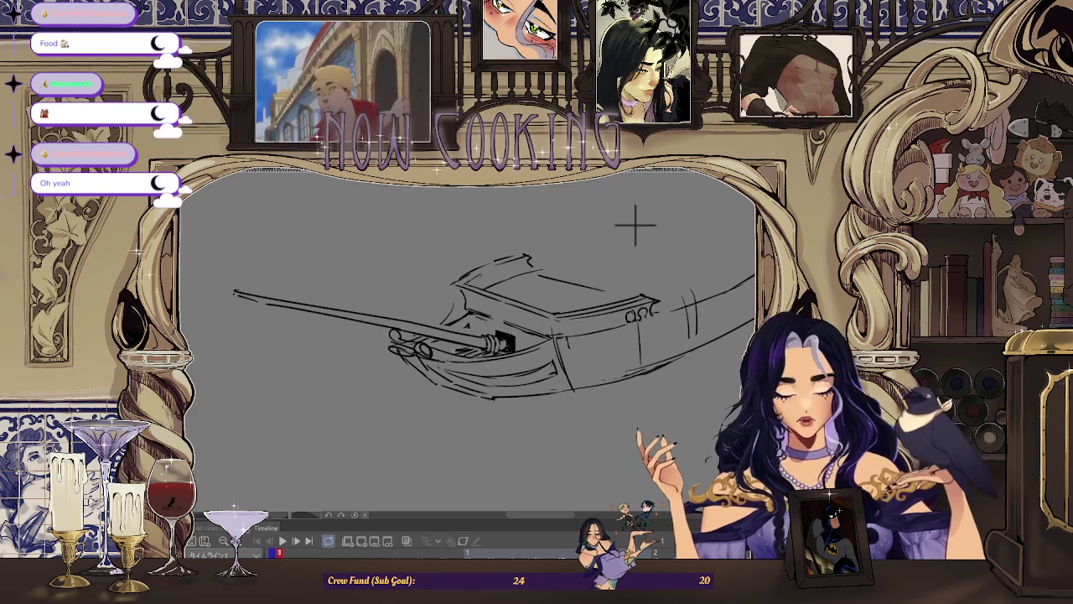
scroll(627, 235, "down", 1)
scroll(606, 268, "up", 2)
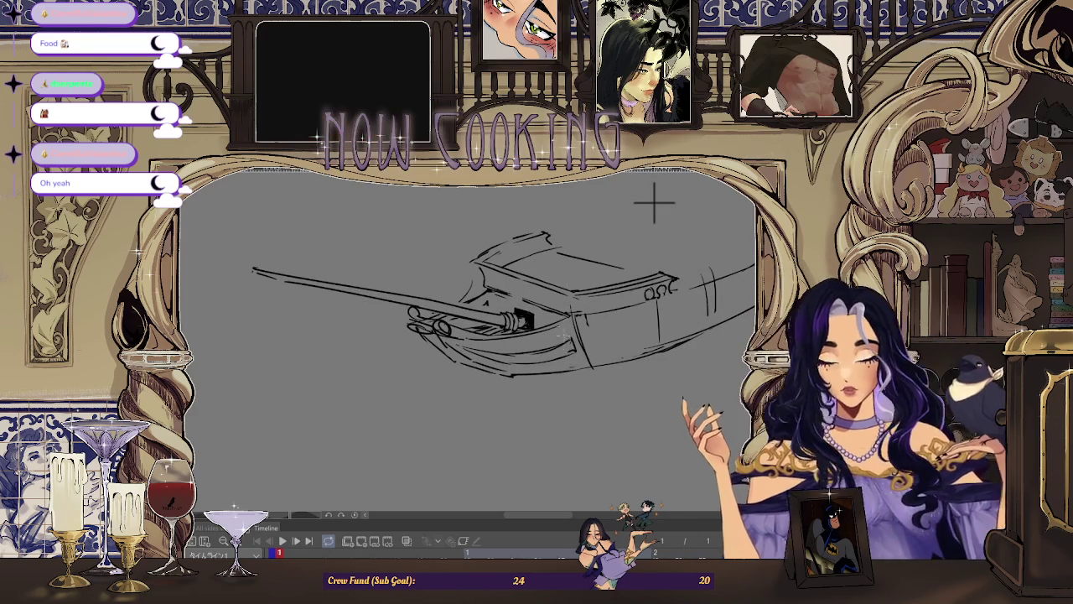
scroll(668, 189, "up", 1)
scroll(636, 255, "down", 2)
key("h")
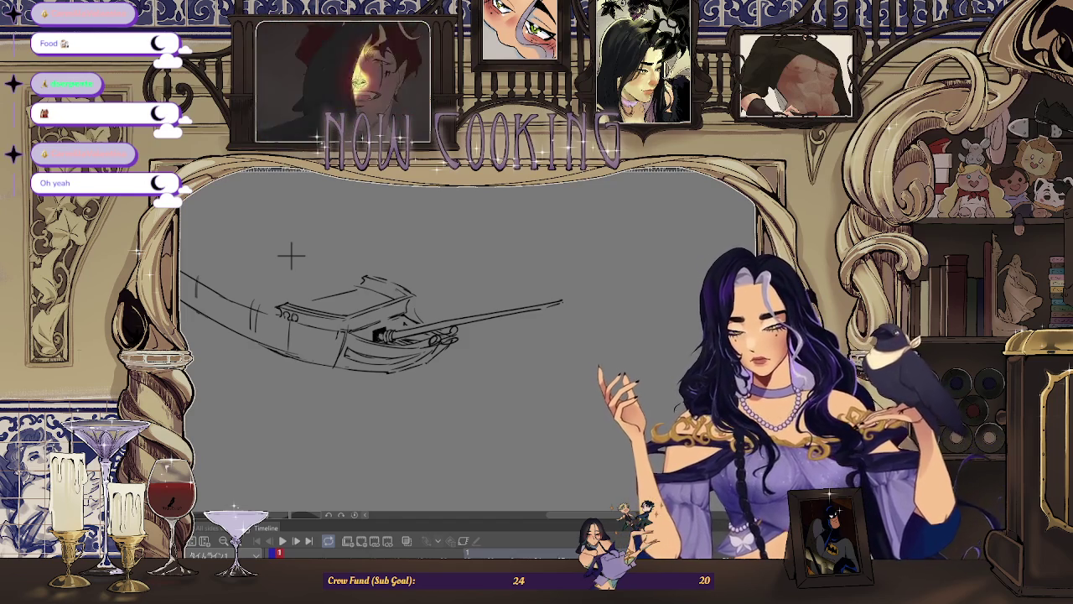
scroll(348, 359, "up", 2)
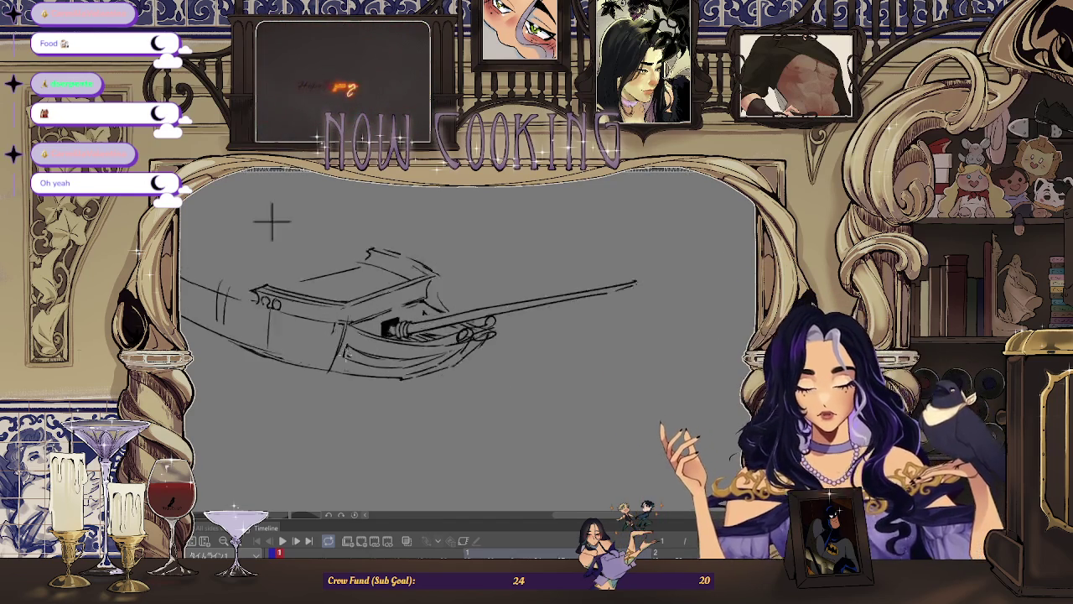
scroll(348, 359, "up", 2)
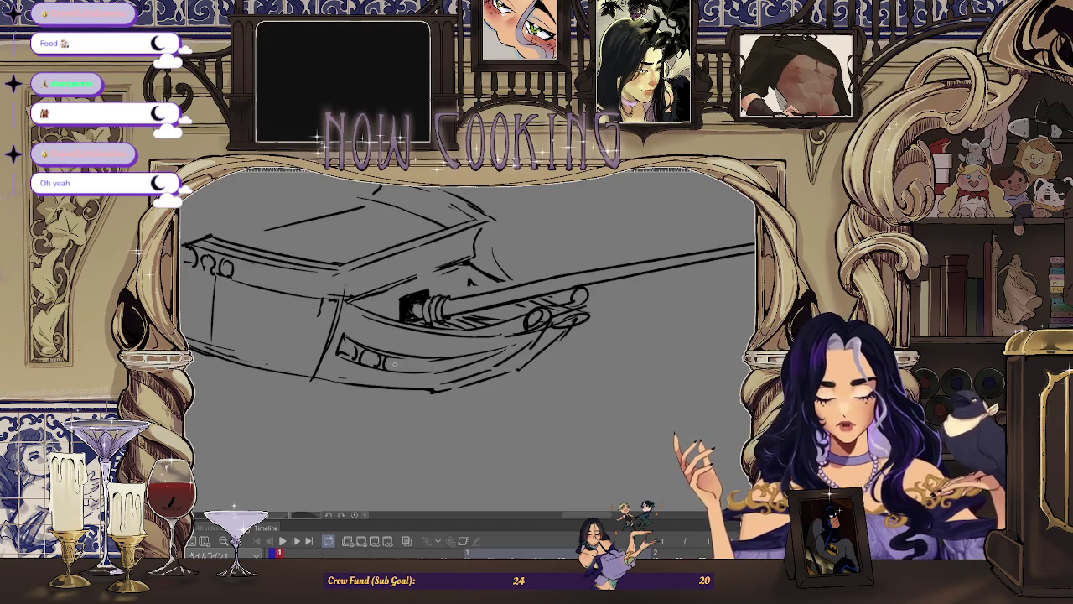
mouse_move(404, 358)
left_mouse_down()
mouse_move(402, 369)
mouse_move(457, 369)
left_mouse_up()
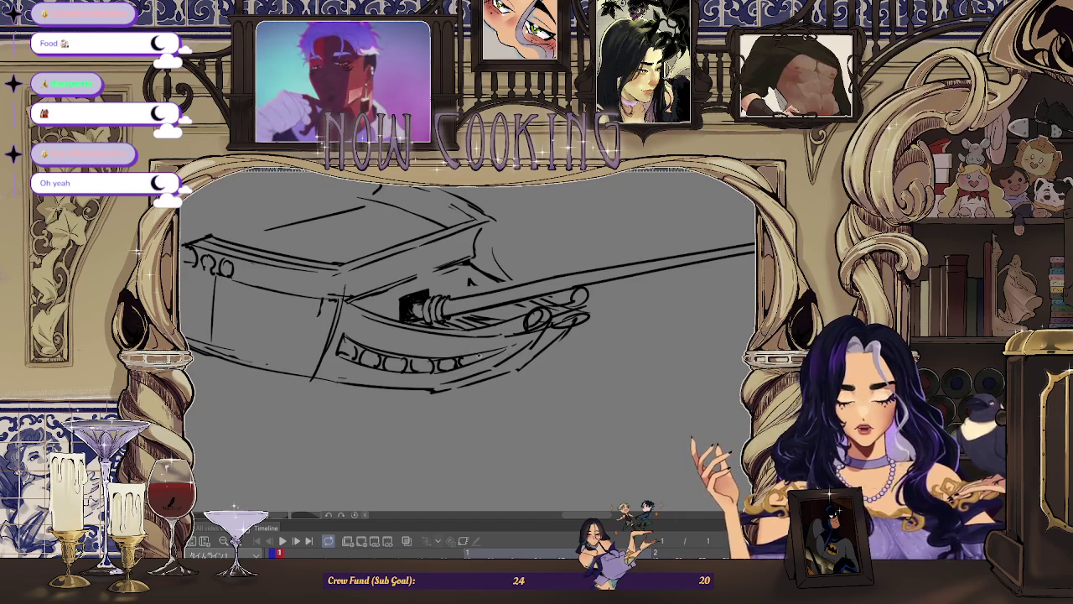
Zoom, rotate and mirror the view, closing in on the bow
scroll(377, 254, "down", 2)
scroll(376, 254, "down", 2)
scroll(336, 223, "up", 2)
scroll(336, 222, "up", 1)
scroll(397, 260, "down", 2)
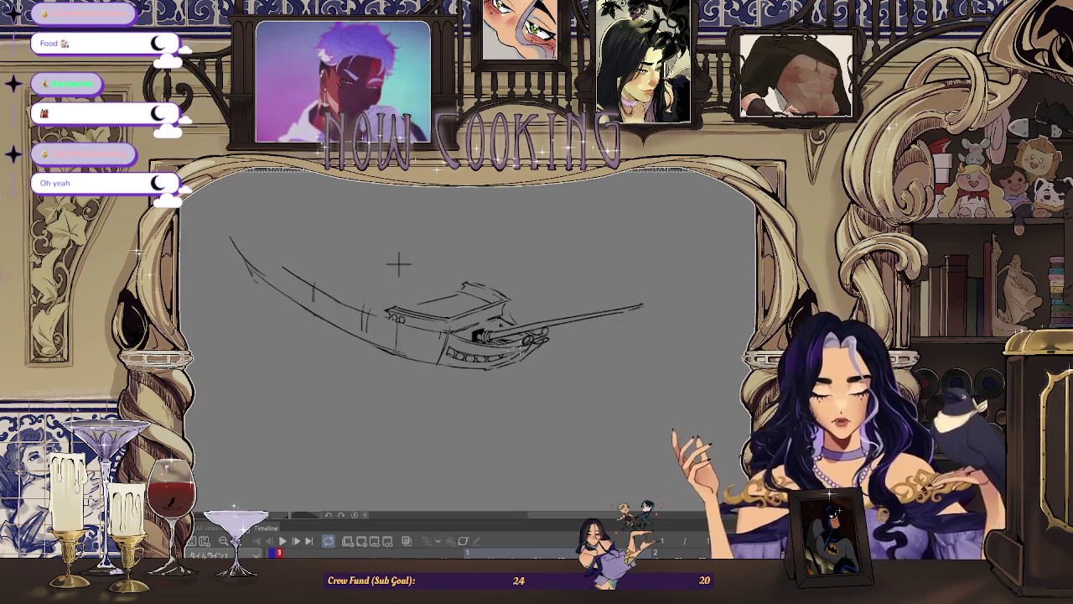
scroll(349, 215, "up", 2)
scroll(335, 204, "up", 1)
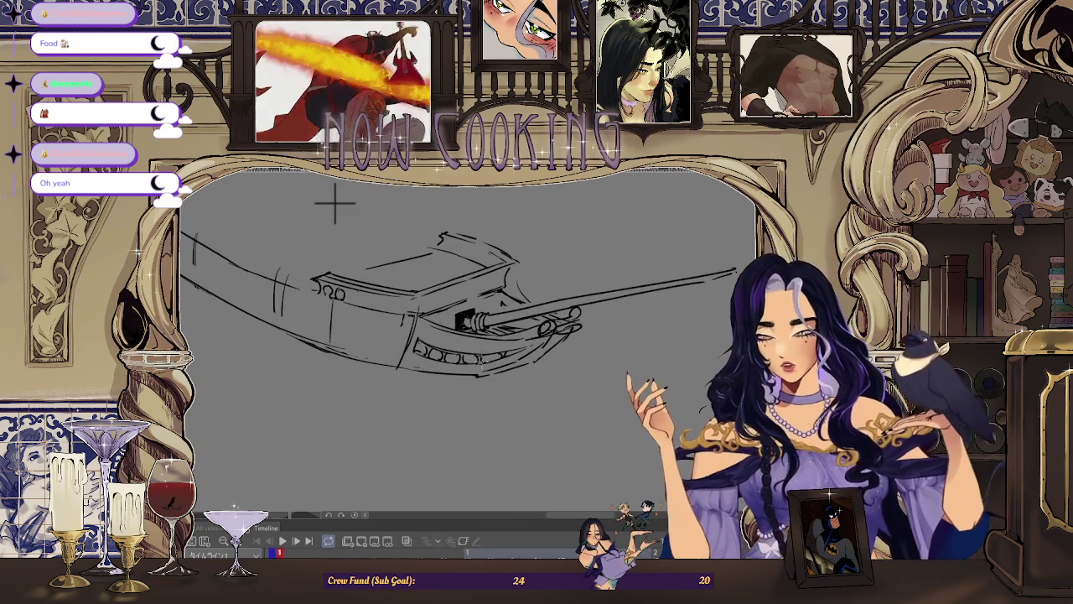
mouse_move(335, 203)
left_mouse_down()
mouse_move(388, 367)
mouse_move(403, 289)
mouse_move(356, 242)
mouse_move(446, 300)
left_mouse_up()
key("h")
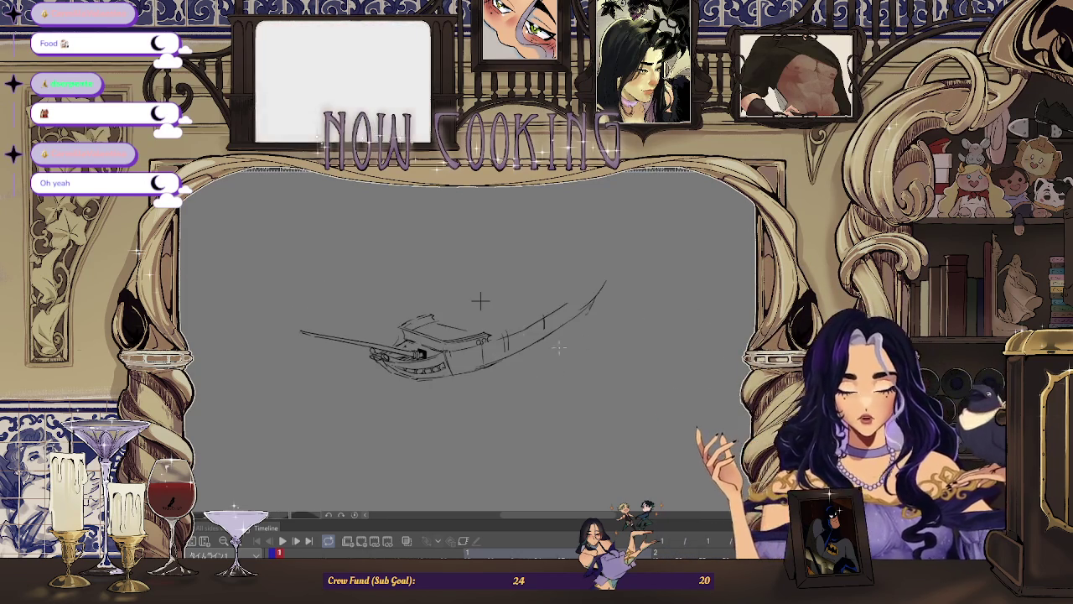
left_click_drag(481, 300, 641, 180)
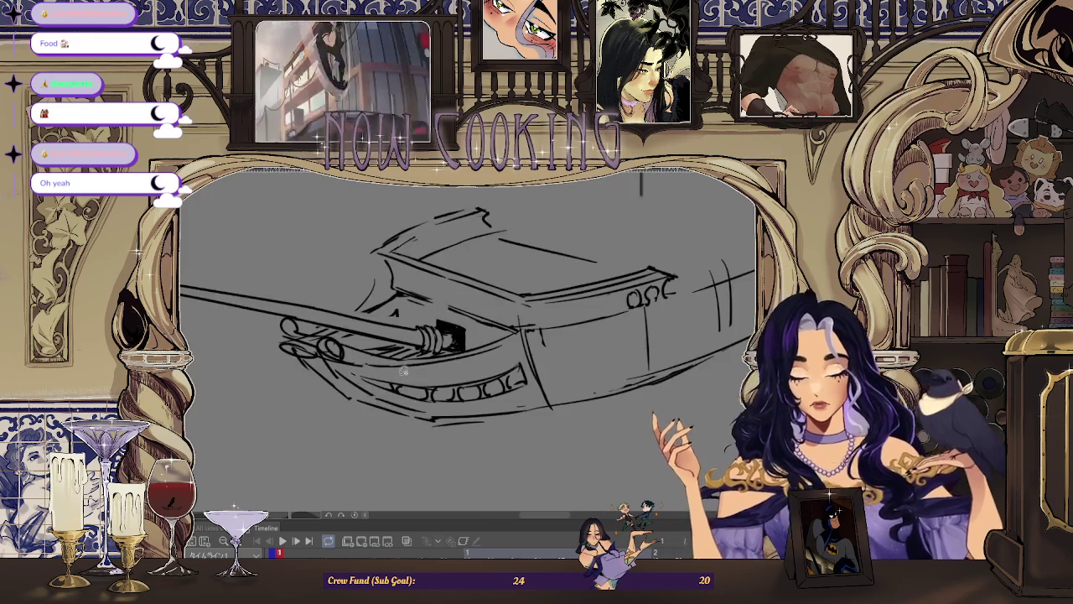
Lasso the lower-hull gunport row, squeeze it narrower and nudge it slightly left
left_click_drag(365, 369, 457, 403)
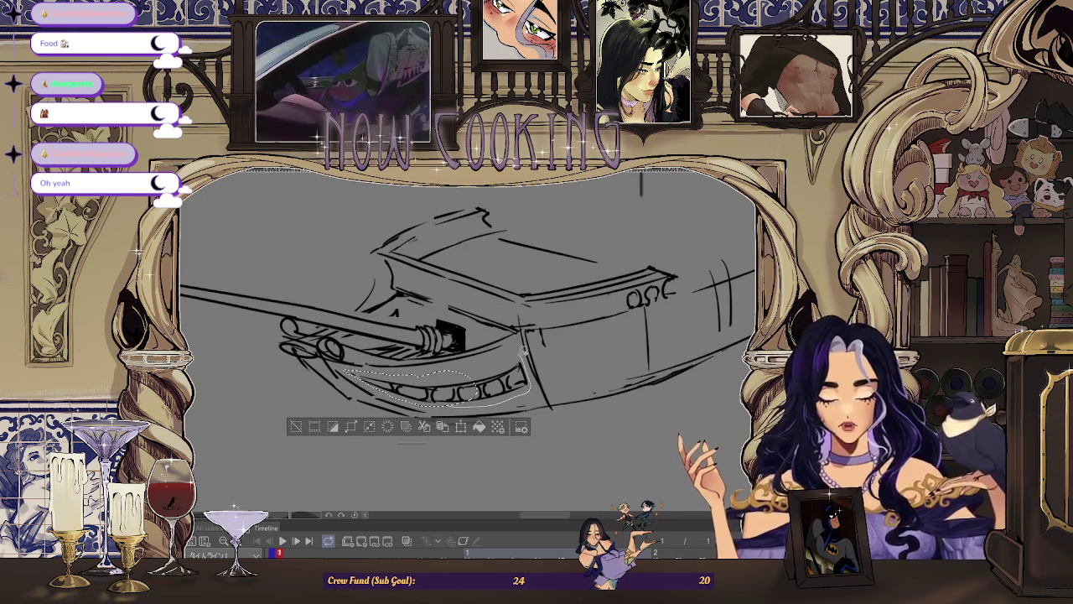
left_click(460, 427)
left_click_drag(489, 406, 501, 386)
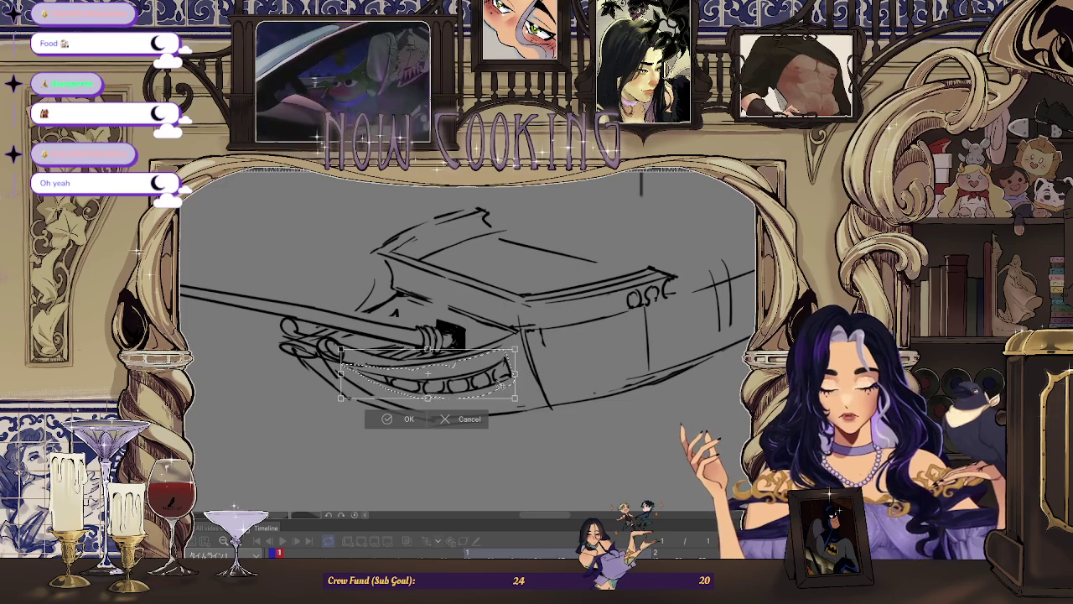
left_click_drag(501, 387, 500, 383)
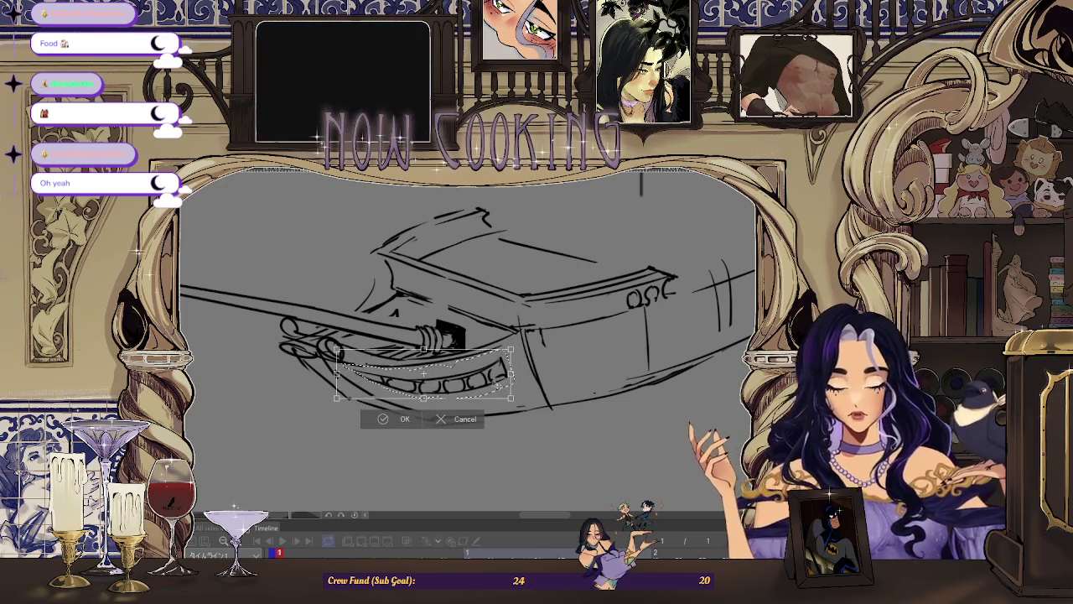
left_click(405, 417)
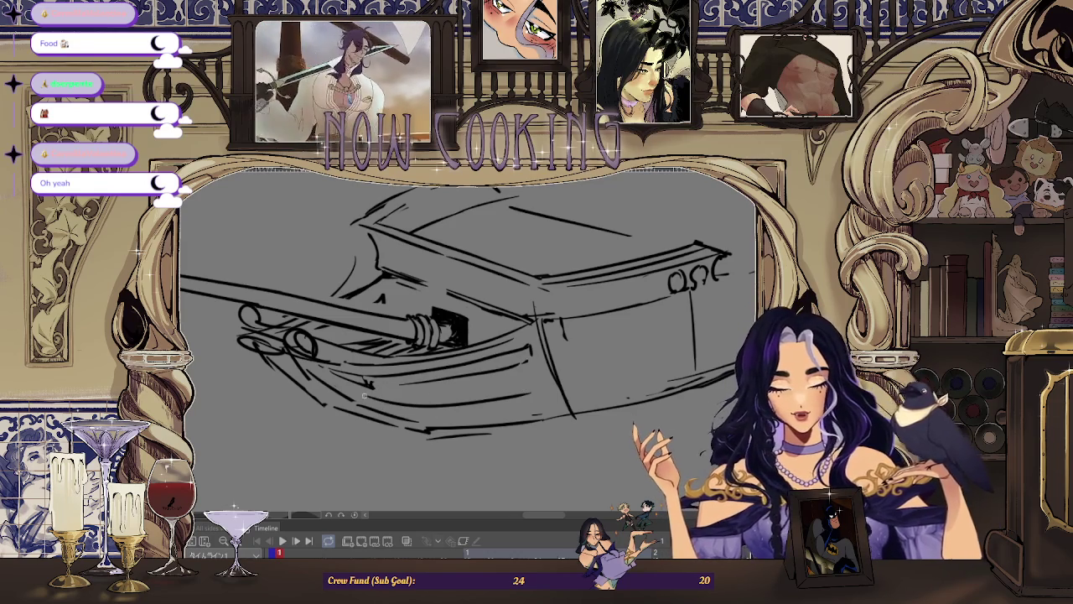
Zoom along the lower bow, mirroring the view twice to check planking and gunport proportions
scroll(537, 378, "up", 1)
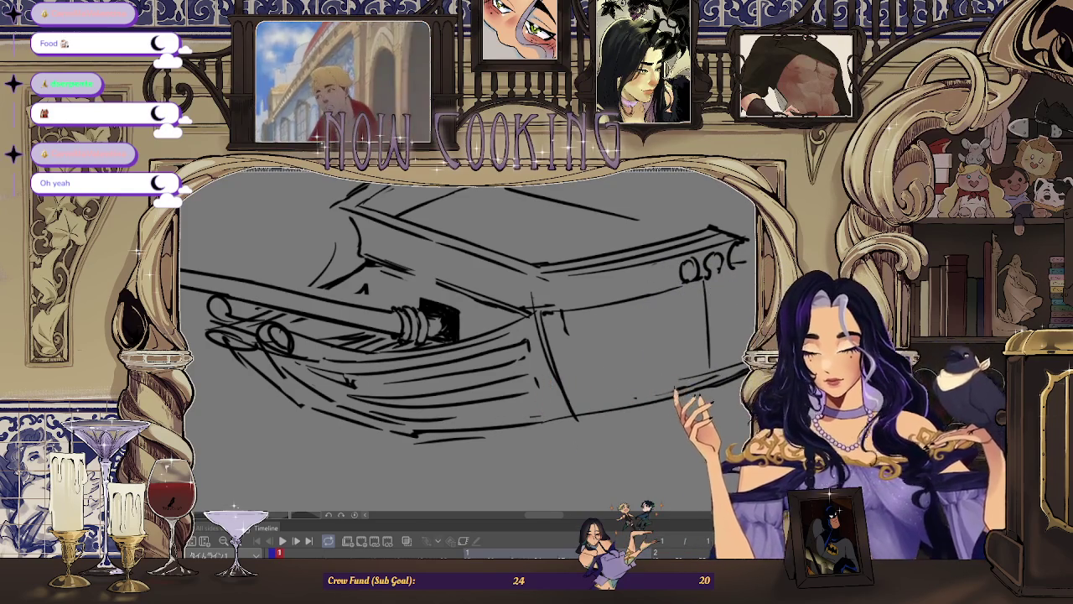
scroll(622, 270, "down", 3)
key("h")
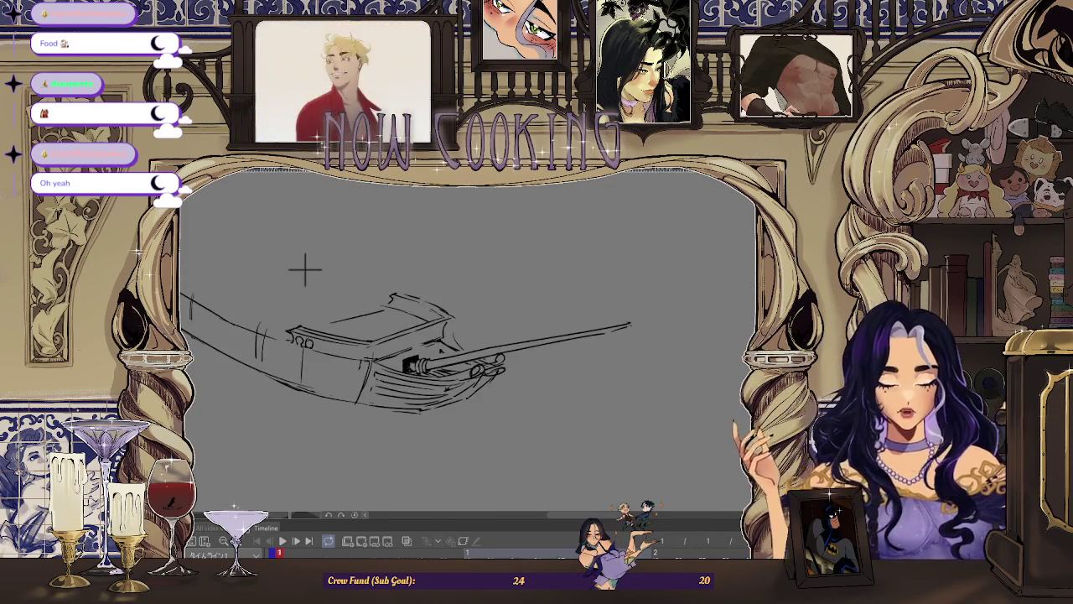
scroll(289, 241, "up", 1)
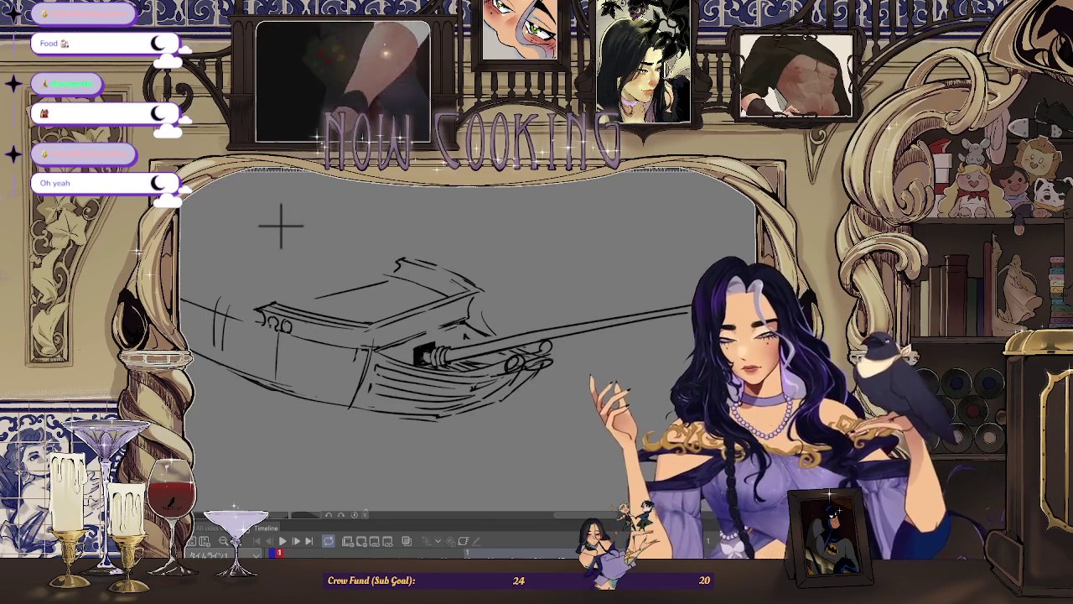
scroll(261, 196, "up", 1)
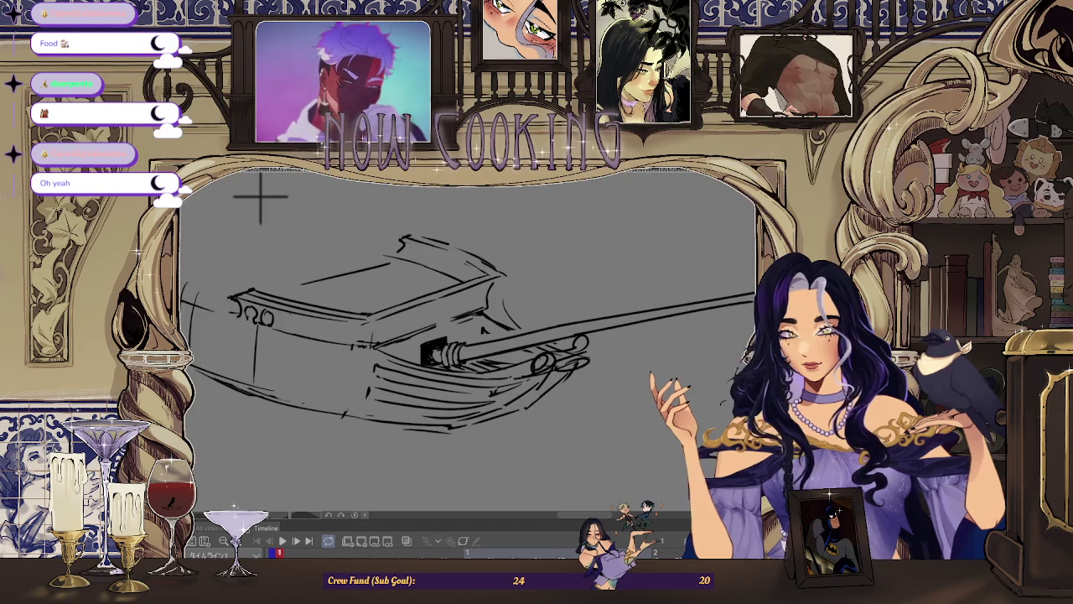
scroll(364, 271, "down", 2)
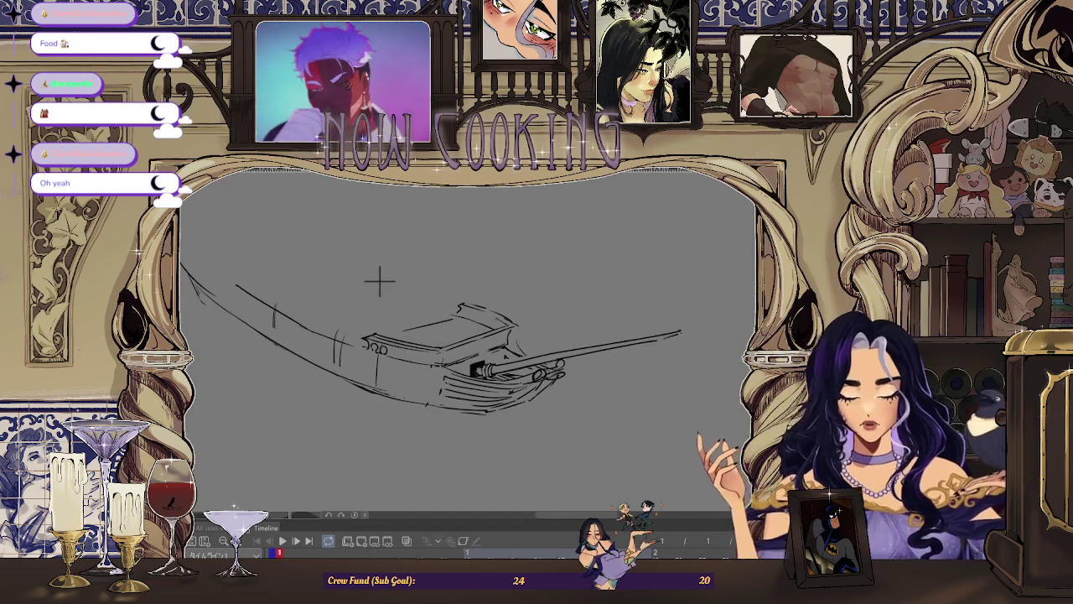
key("h")
scroll(547, 282, "up", 2)
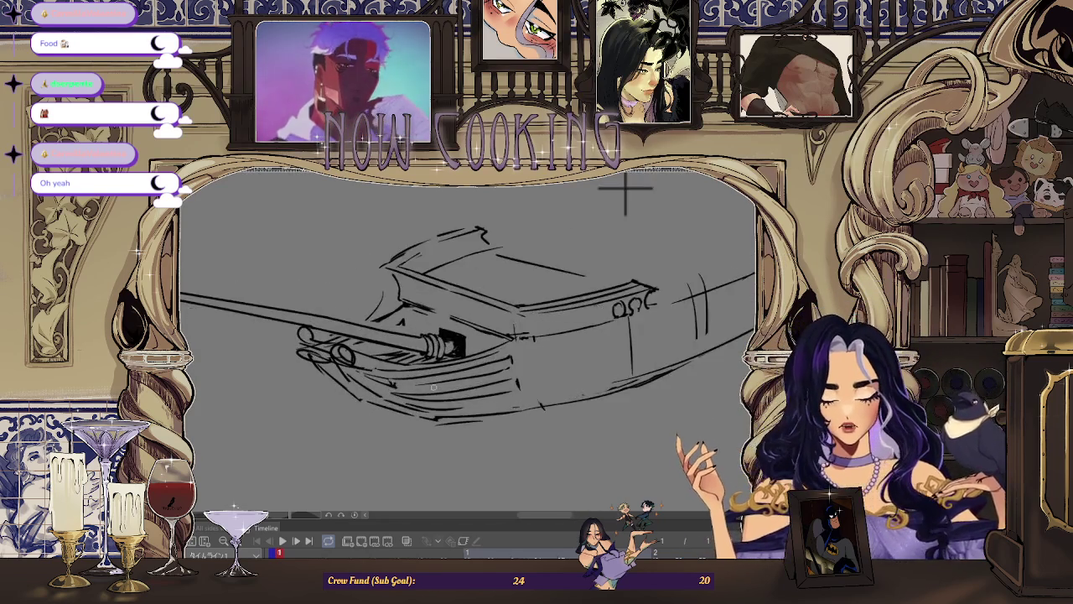
scroll(388, 384, "up", 2)
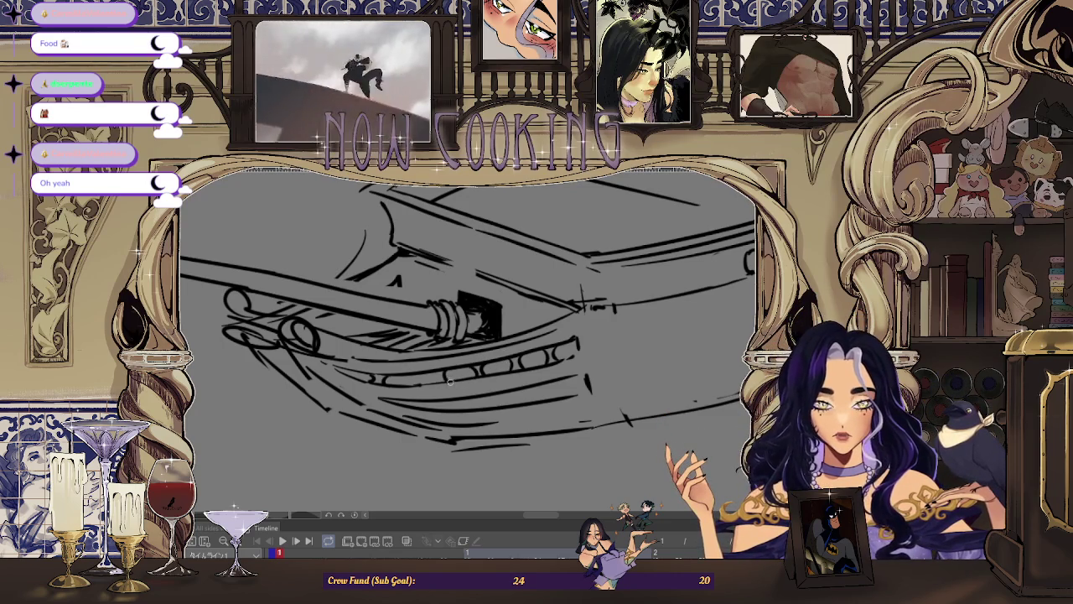
Mirror the view back, zoom around the bow, and rotate it for easier hull-curve strokes
scroll(435, 383, "down", 3)
scroll(551, 257, "down", 1)
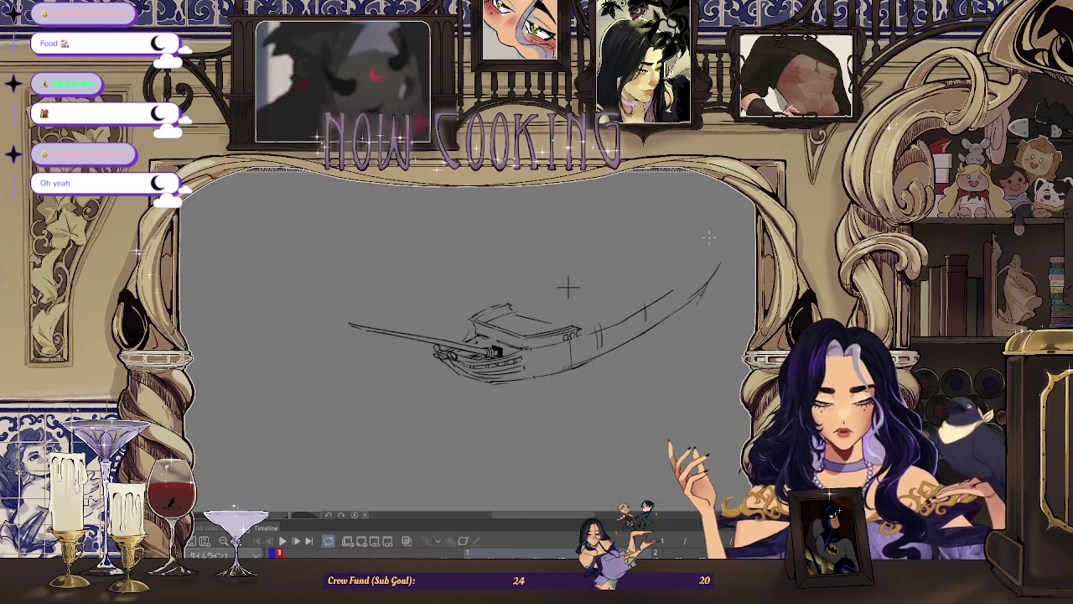
key("h")
scroll(425, 356, "up", 4)
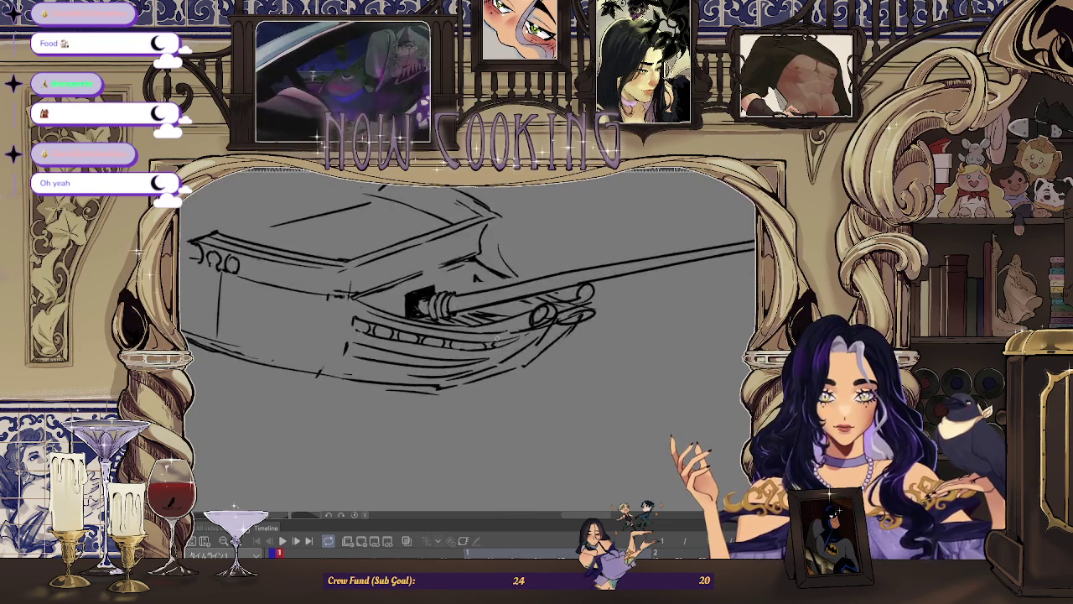
scroll(426, 355, "up", 1)
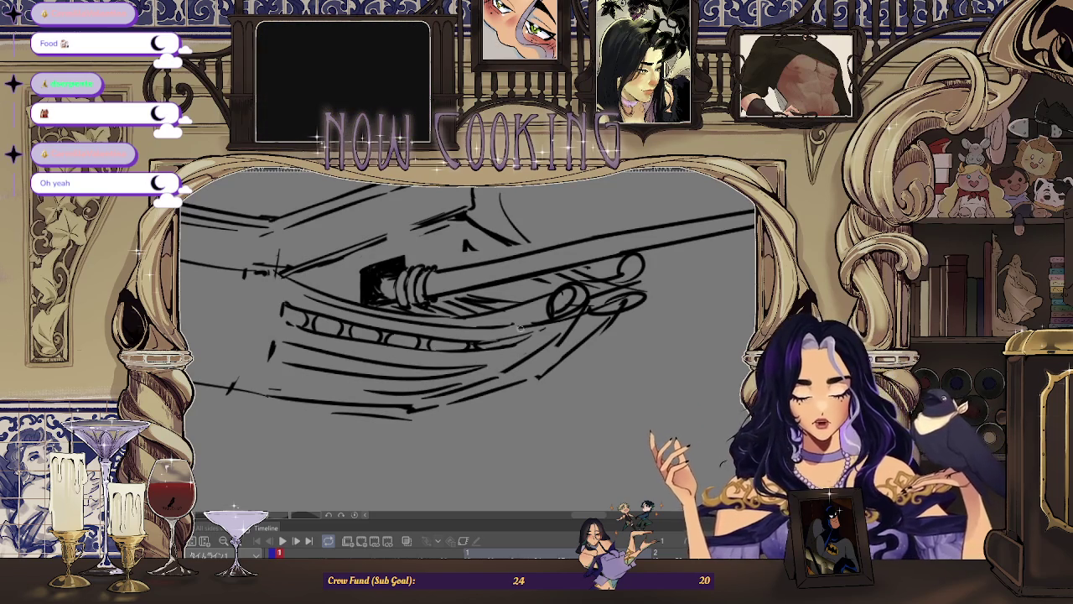
scroll(517, 348, "up", 1)
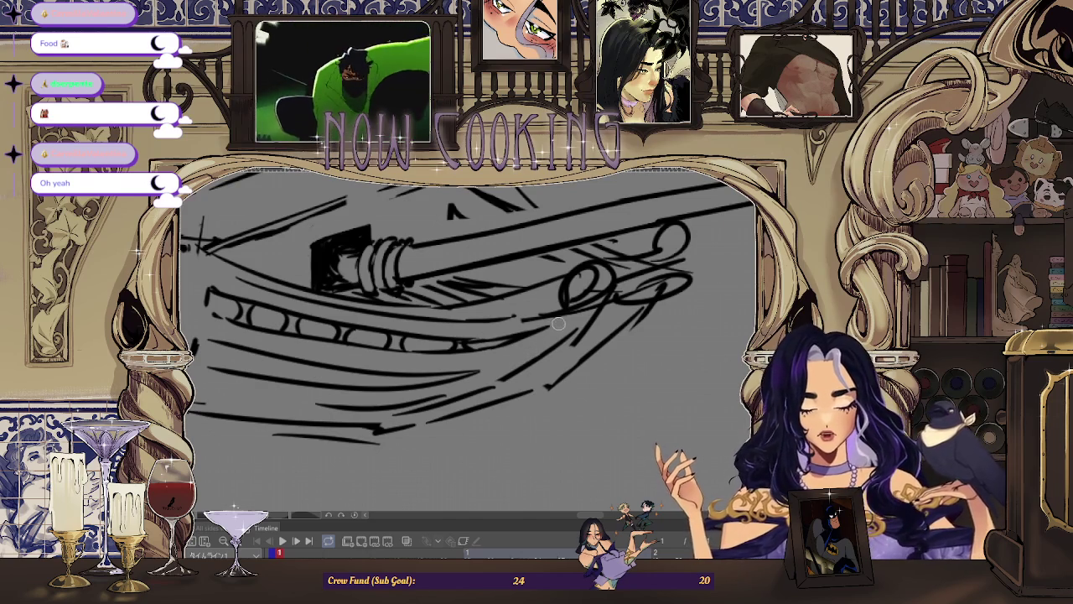
scroll(607, 365, "down", 3)
scroll(606, 365, "down", 1)
mouse_move(419, 233)
left_mouse_down()
mouse_move(575, 330)
mouse_move(574, 367)
left_mouse_up()
scroll(386, 440, "up", 3)
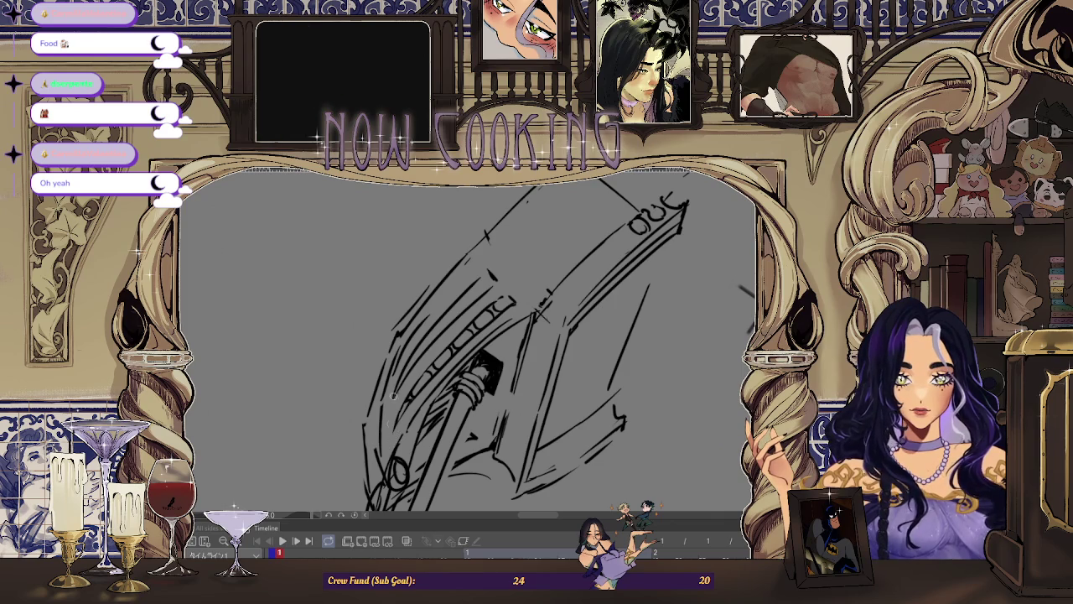
Level the view back to horizontal and zoom in on the lower bow below the first gunport row
scroll(394, 380, "up", 1)
scroll(395, 411, "up", 2)
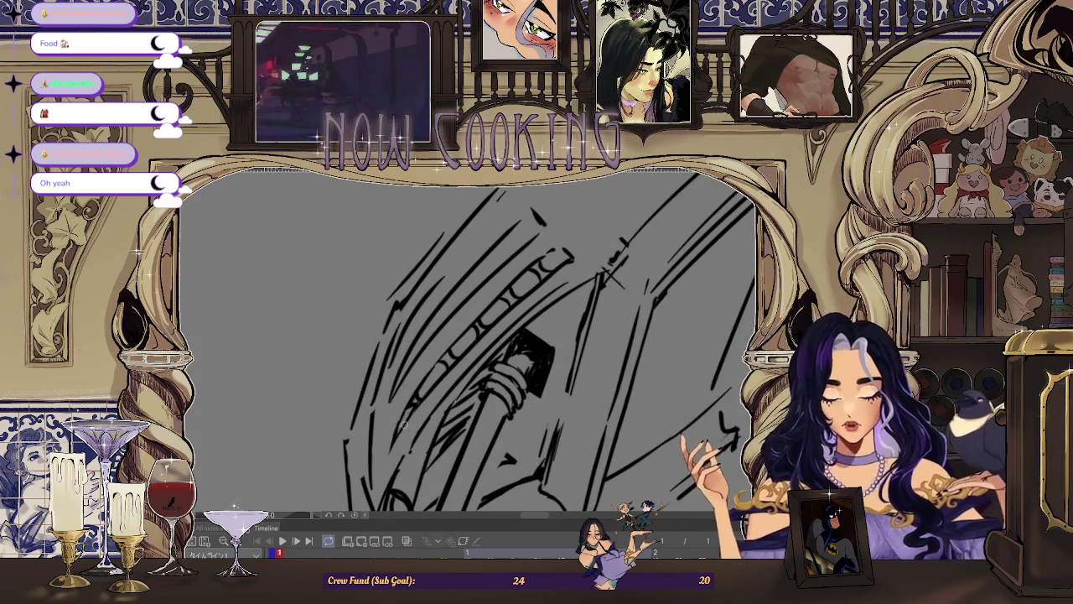
scroll(396, 436, "down", 3)
key("ctrl+0")
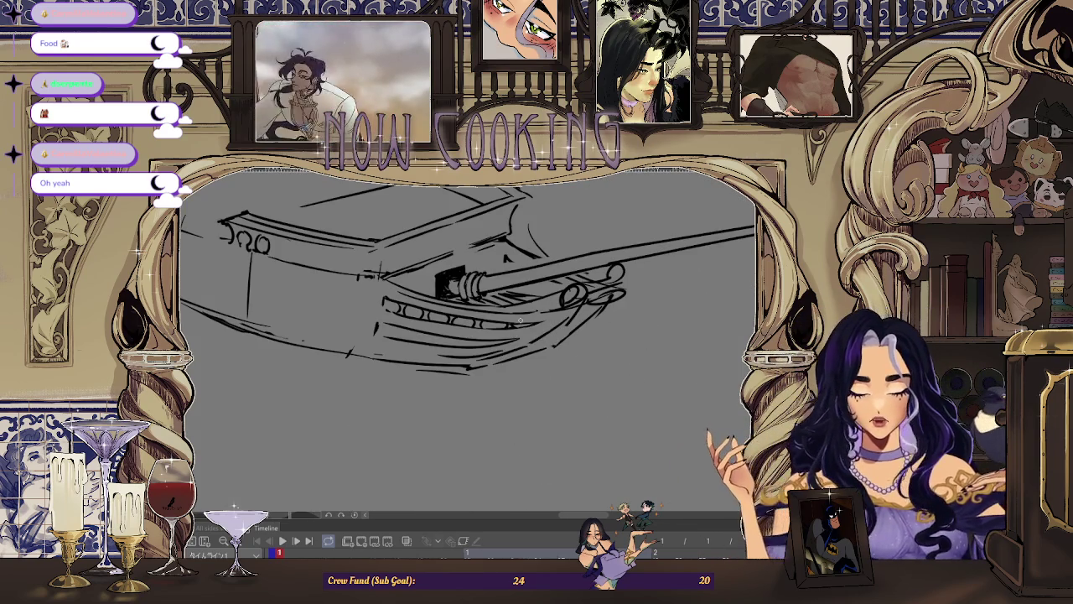
scroll(374, 313, "up", 1)
scroll(375, 313, "up", 1)
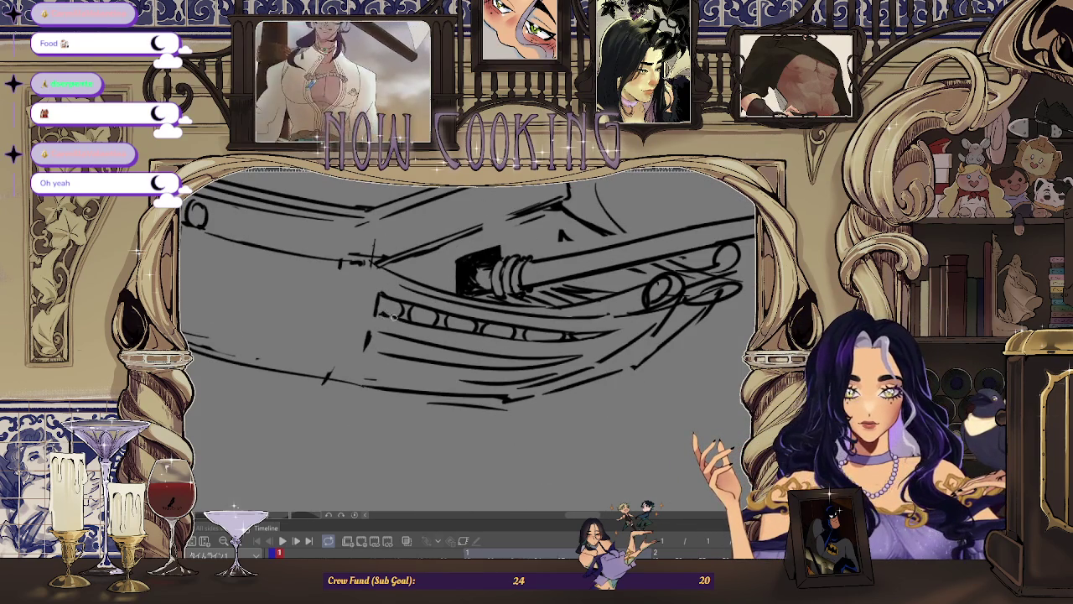
scroll(529, 336, "down", 2)
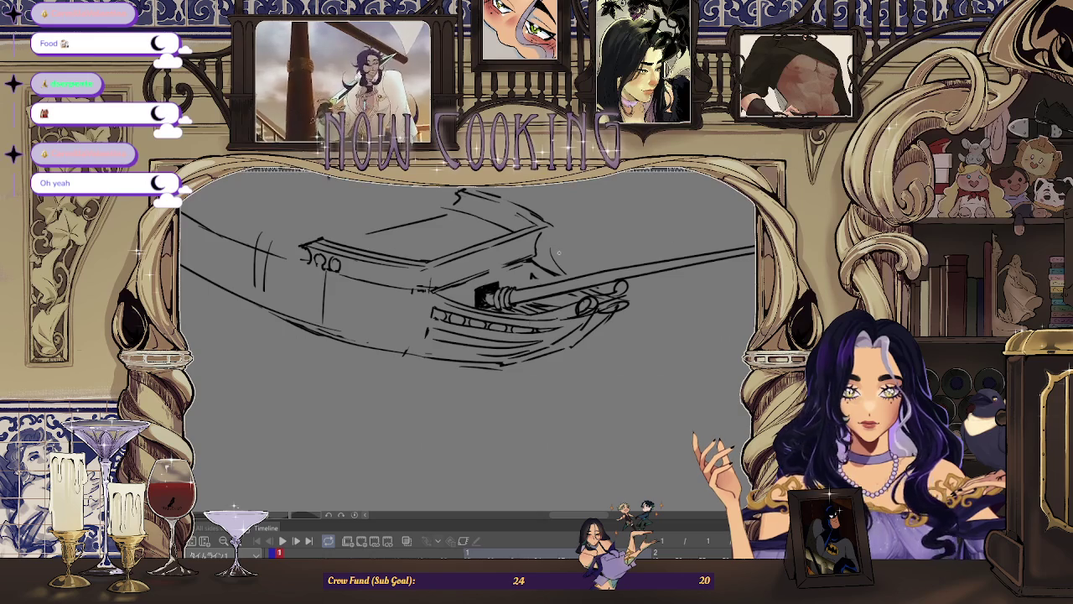
scroll(427, 326, "up", 2)
scroll(425, 327, "up", 2)
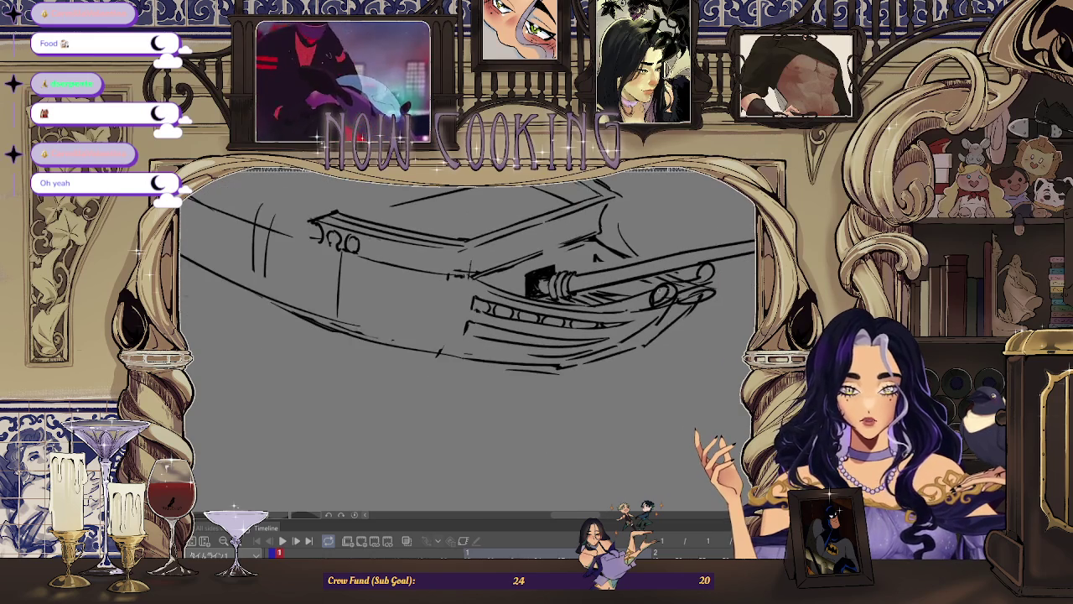
scroll(483, 333, "down", 1)
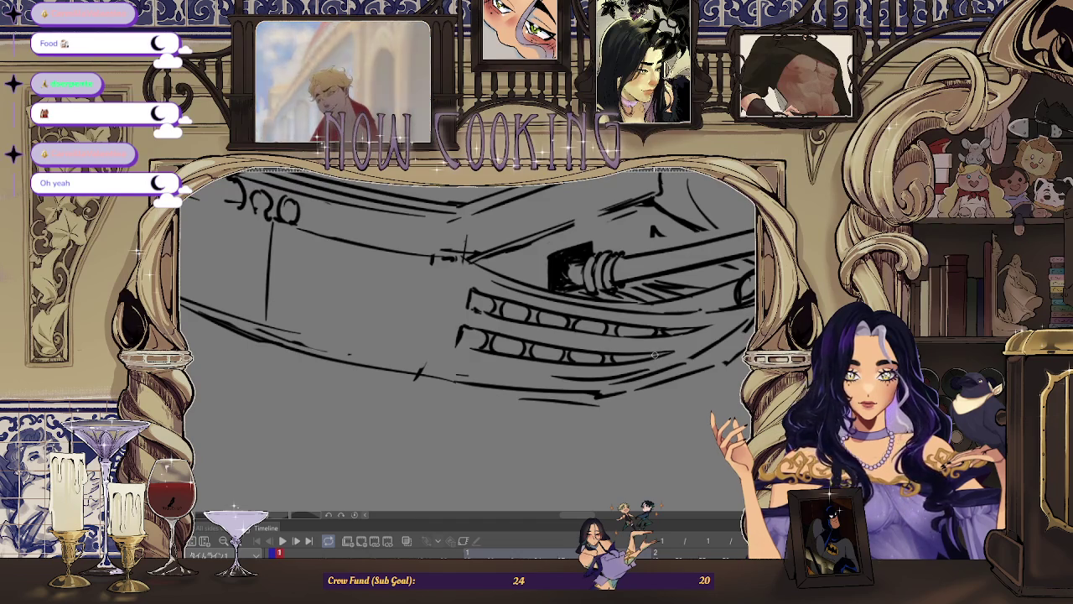
Zoom the canvas and mirror the view to check the ship sketch from the other side
scroll(655, 353, "down", 1)
scroll(662, 349, "down", 1)
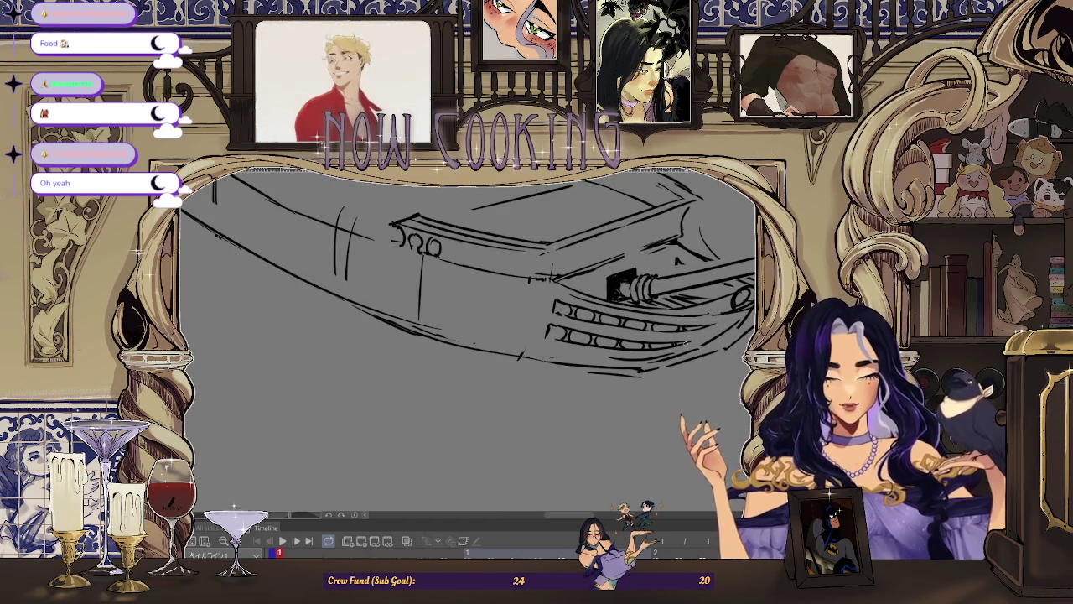
scroll(522, 206, "down", 1)
scroll(523, 206, "down", 1)
scroll(540, 231, "down", 1)
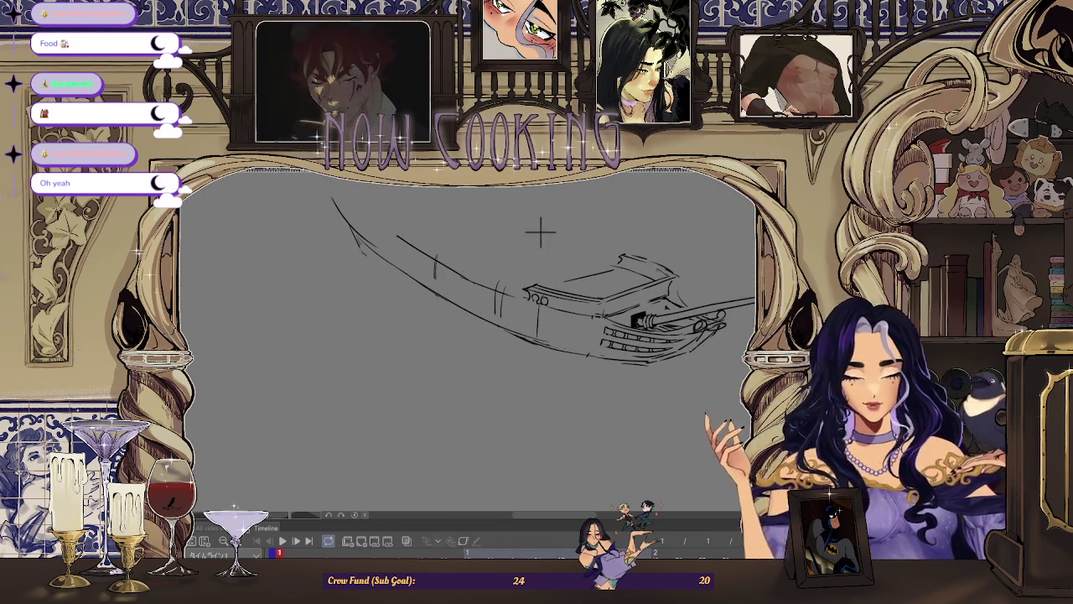
key("h")
scroll(407, 242, "down", 1)
scroll(491, 291, "down", 2)
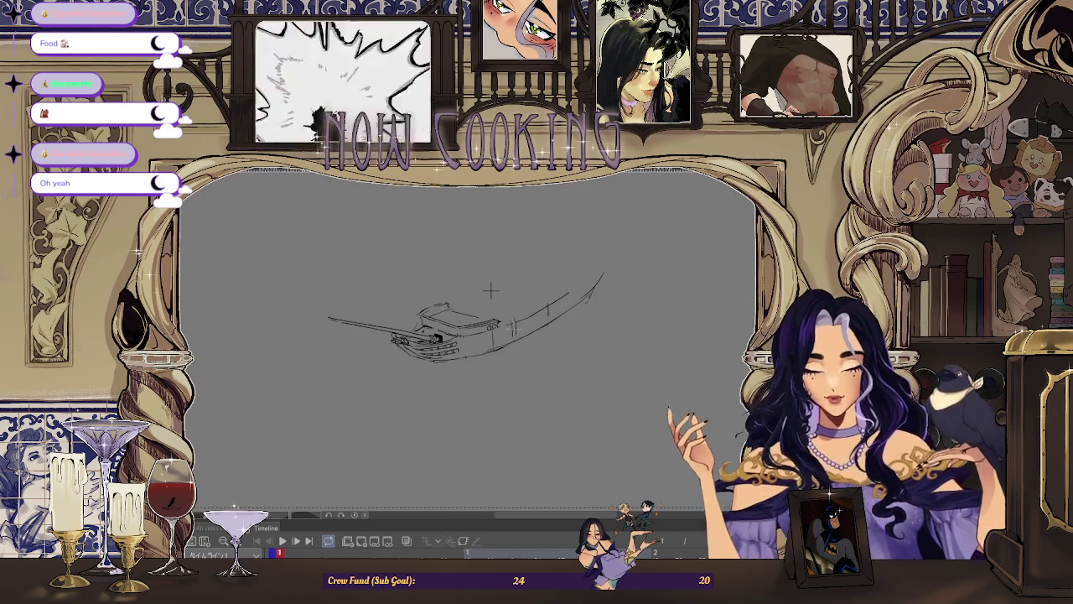
scroll(470, 344, "up", 2)
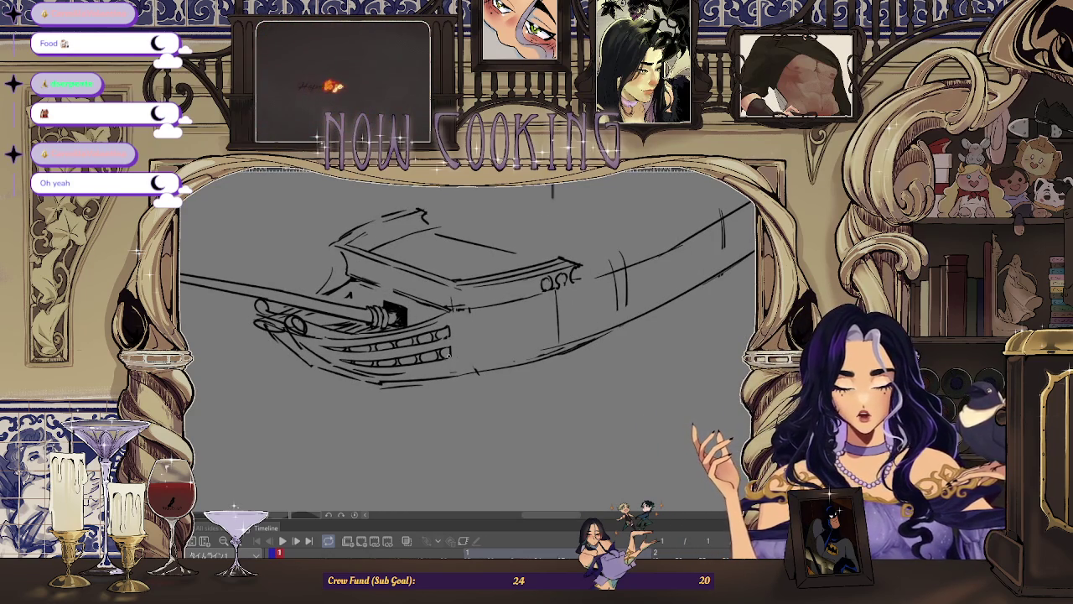
scroll(515, 240, "down", 2)
scroll(522, 201, "up", 1)
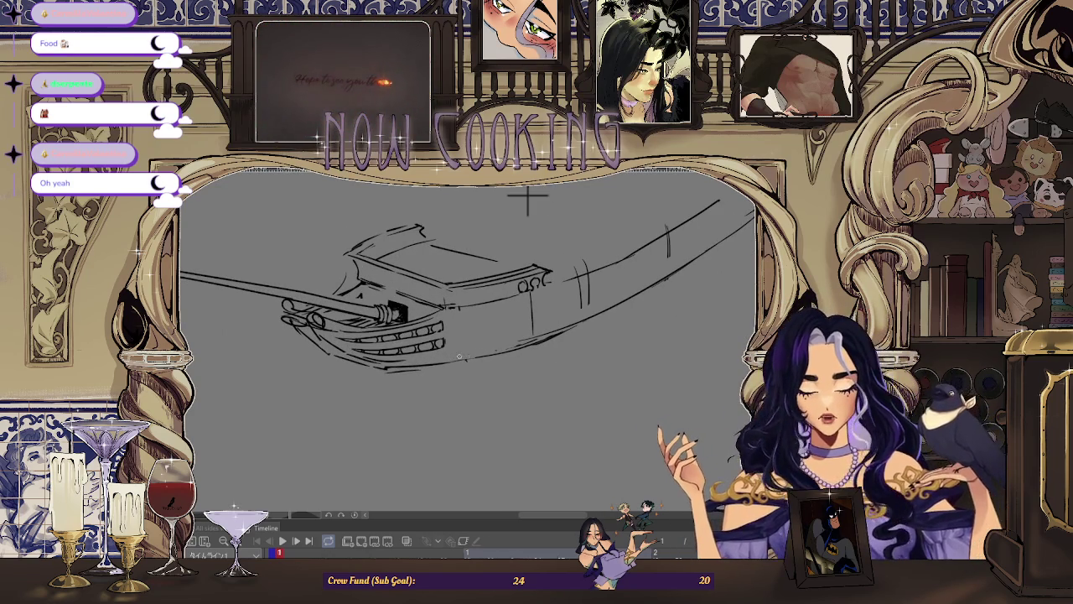
scroll(501, 279, "down", 2)
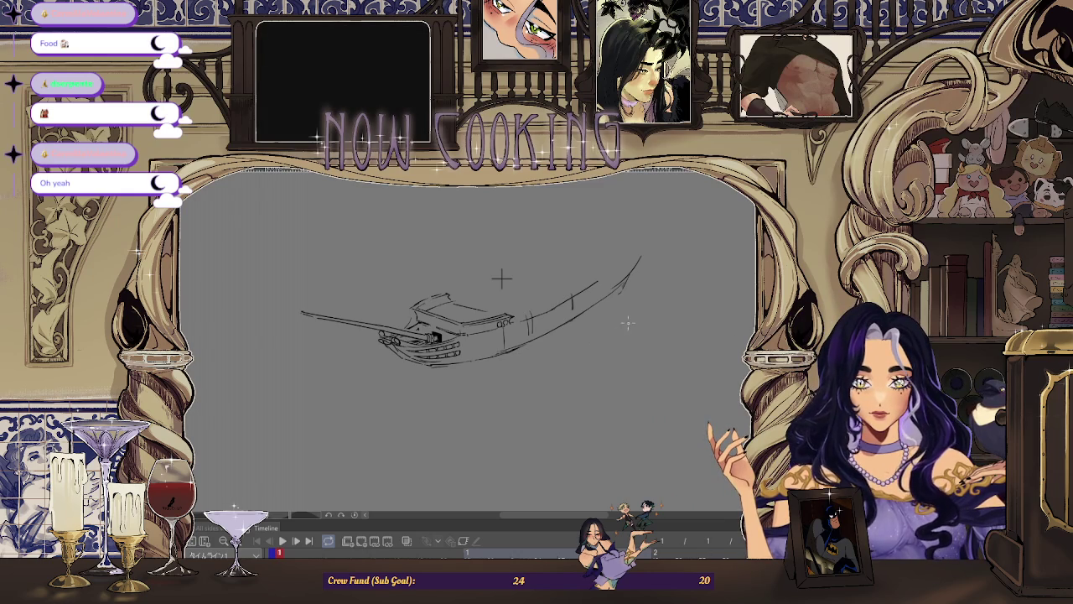
Flip the view back, then mirror it again so the bow and cannon point left
key("h")
scroll(388, 243, "up", 2)
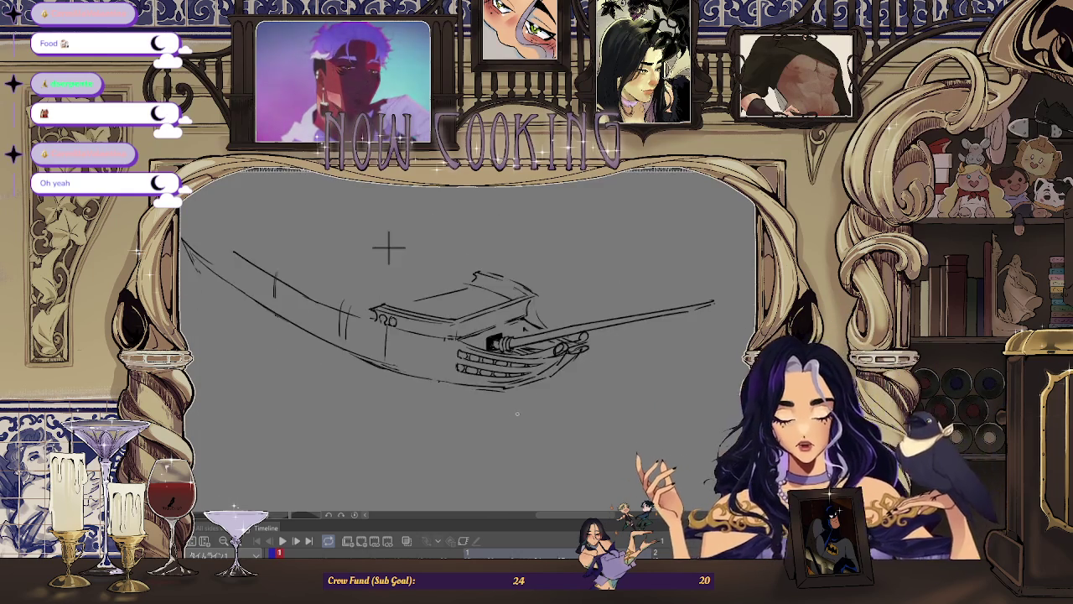
scroll(334, 195, "up", 1)
scroll(333, 195, "up", 1)
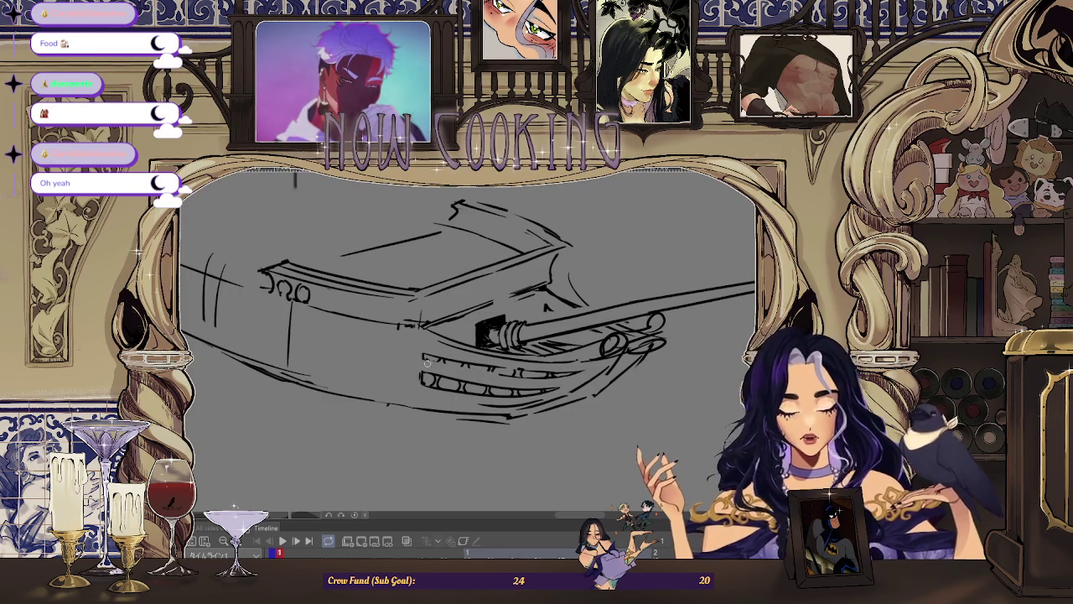
scroll(455, 372, "up", 1)
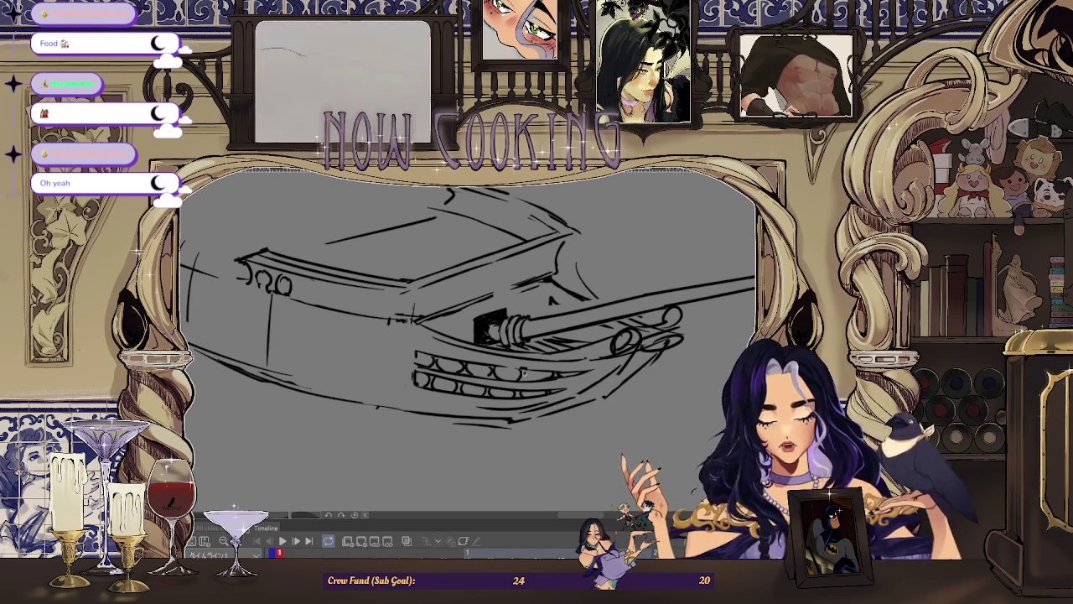
scroll(517, 369, "down", 3)
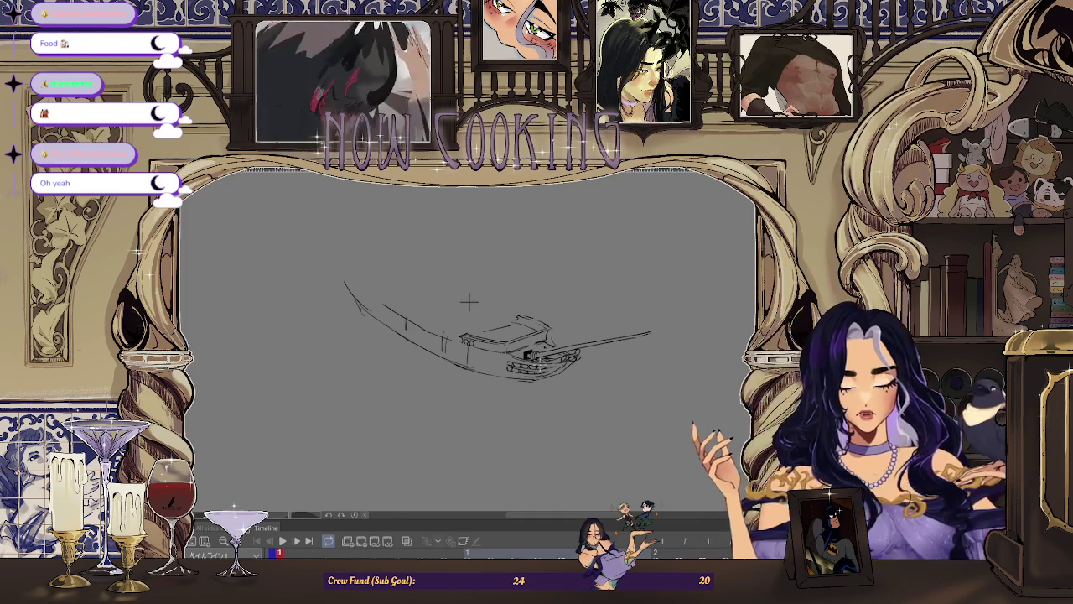
key("h")
scroll(464, 295, "up", 3)
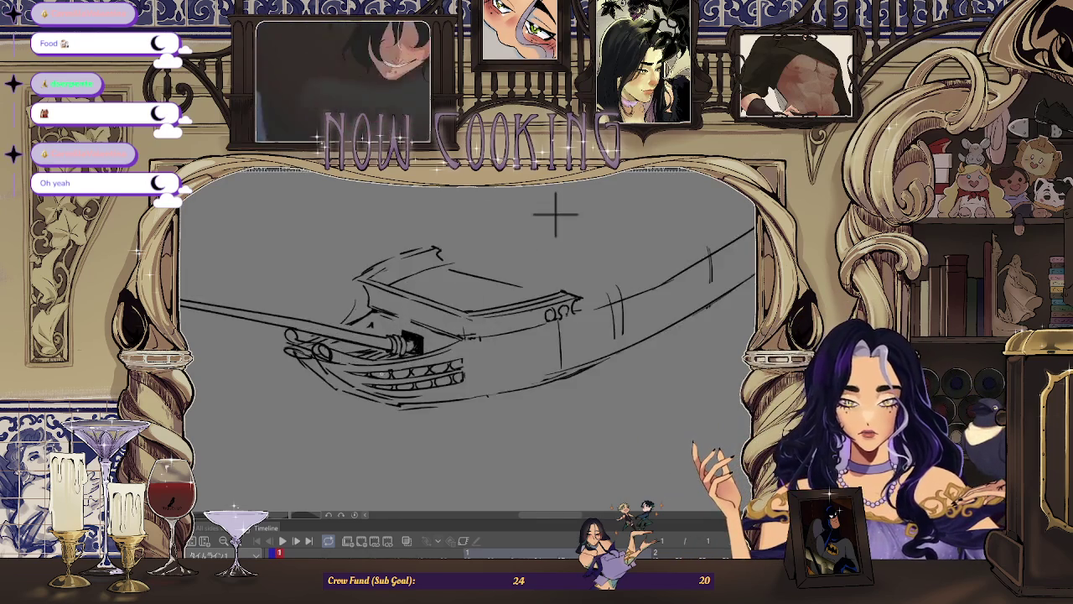
scroll(556, 215, "up", 3)
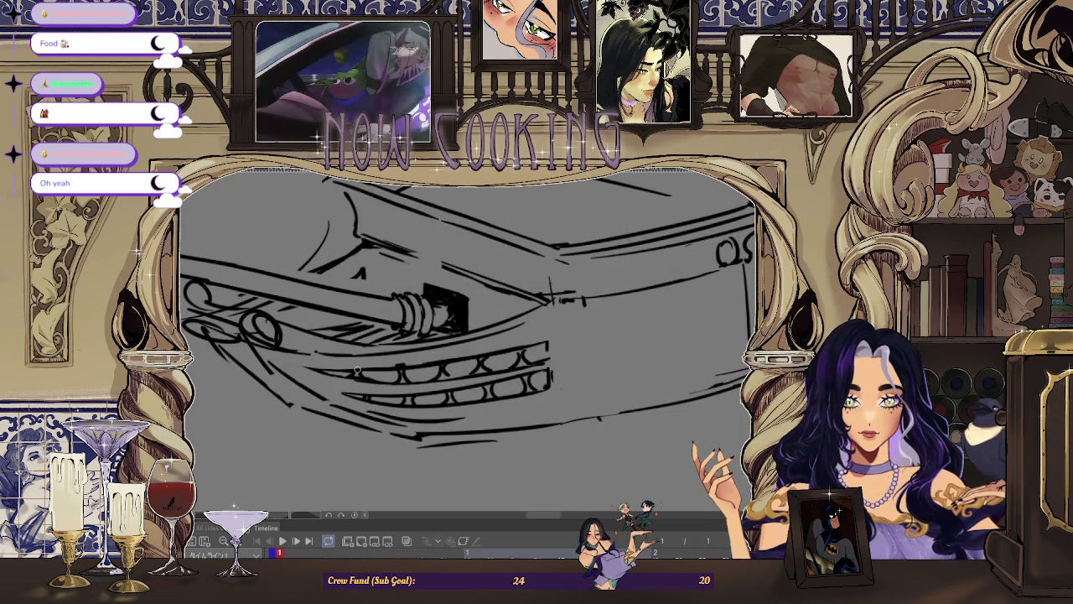
scroll(367, 367, "up", 1)
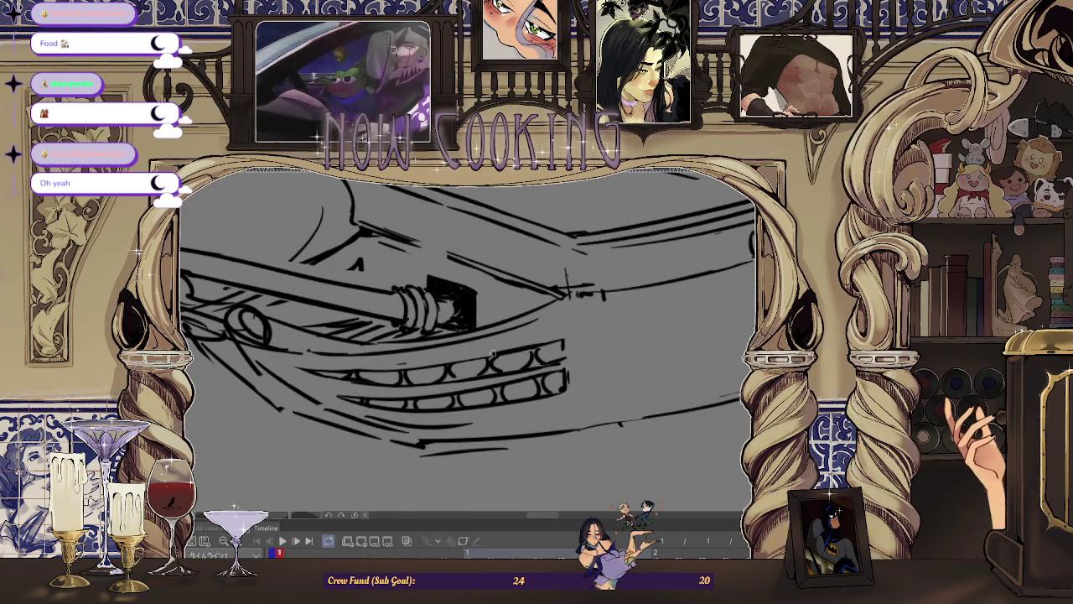
scroll(462, 354, "down", 3)
scroll(646, 210, "down", 1)
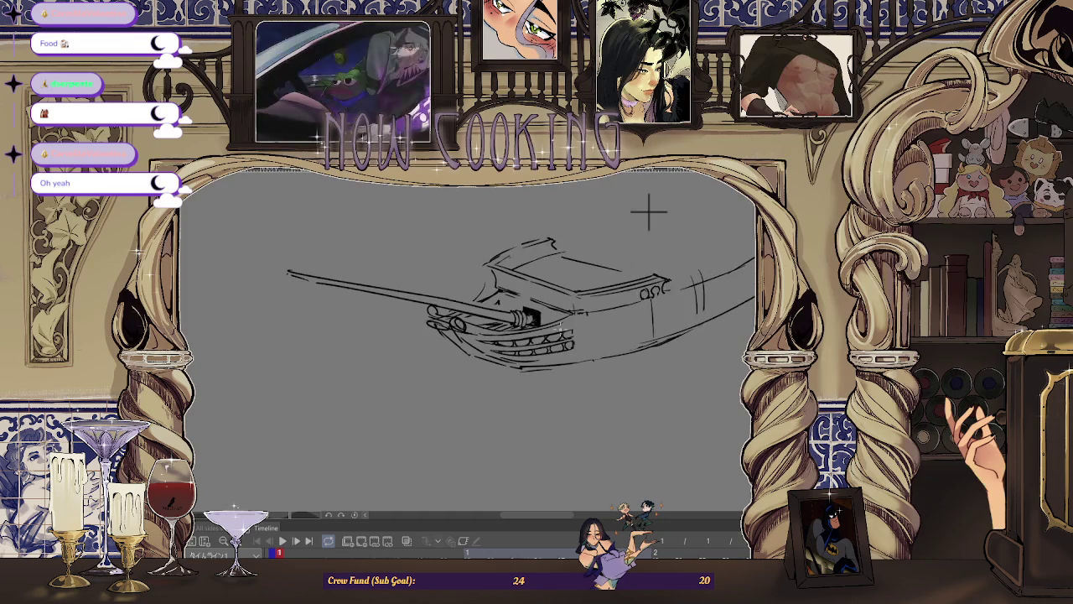
key("ctrl+Tab")
scroll(467, 369, "up", 2)
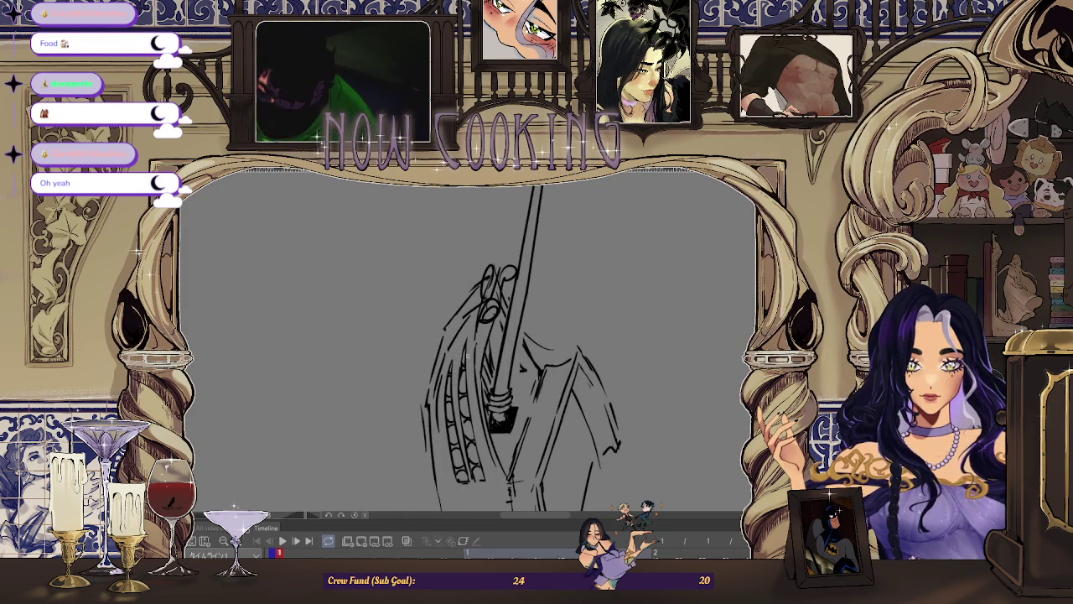
key("space")
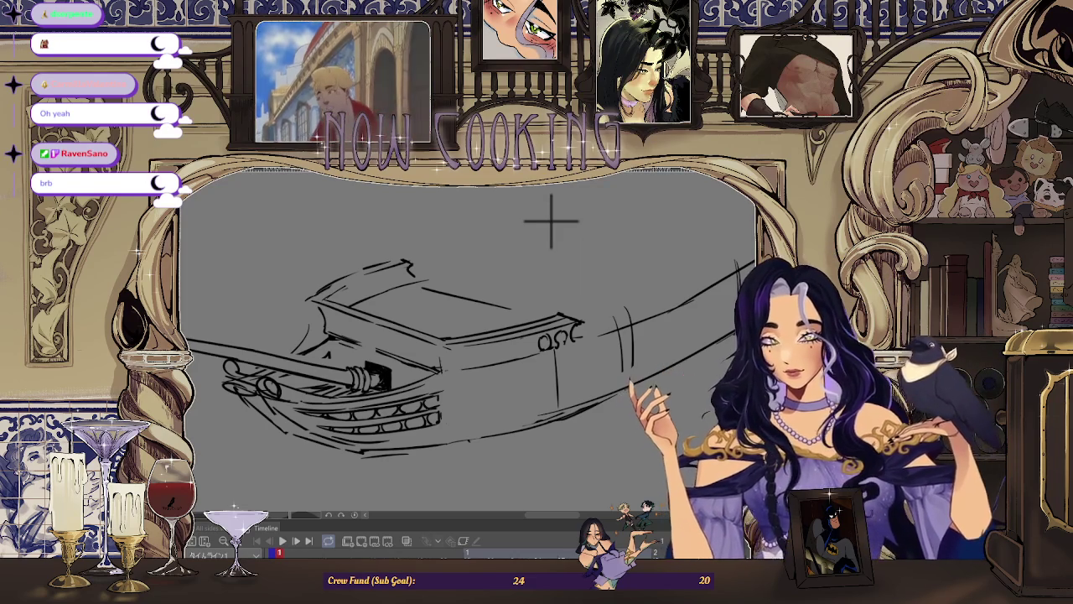
Zoom the canvas and mirror the view so the bow faces right
scroll(462, 366, "up", 2)
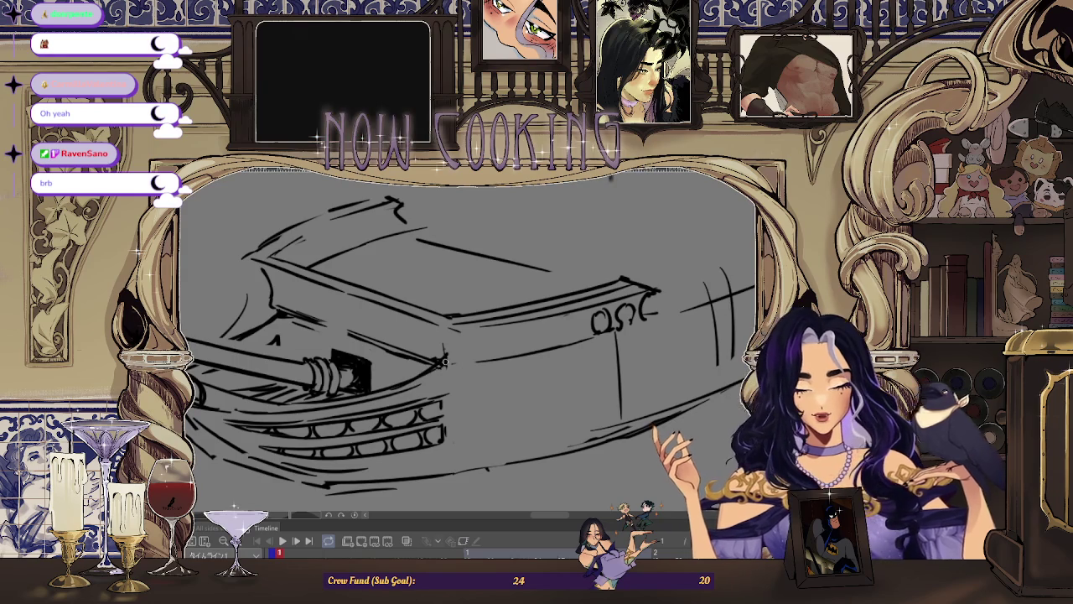
scroll(539, 259, "down", 3)
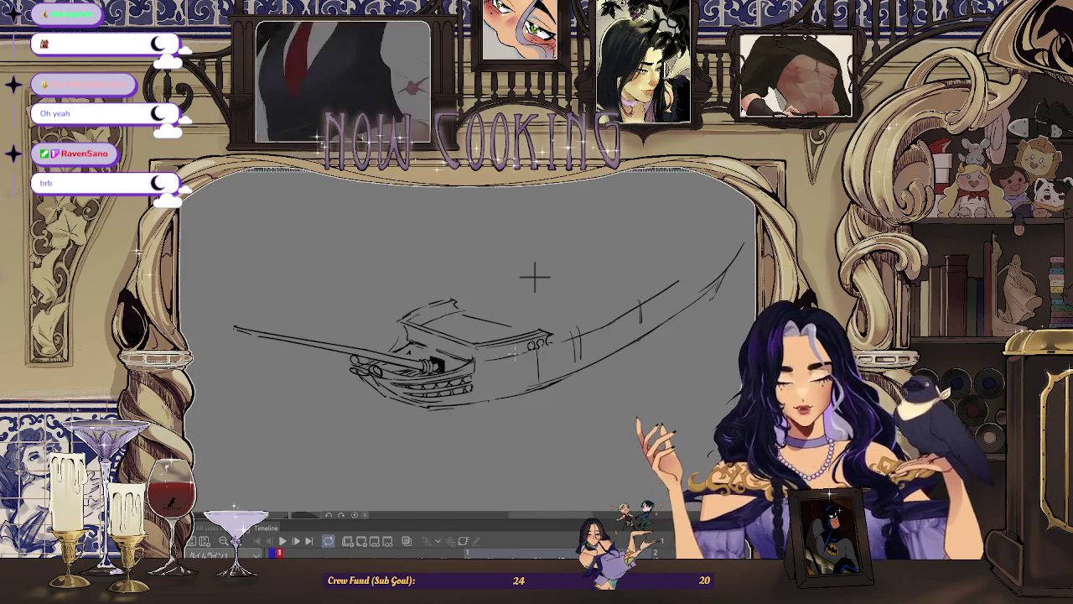
key("h")
scroll(369, 256, "up", 1)
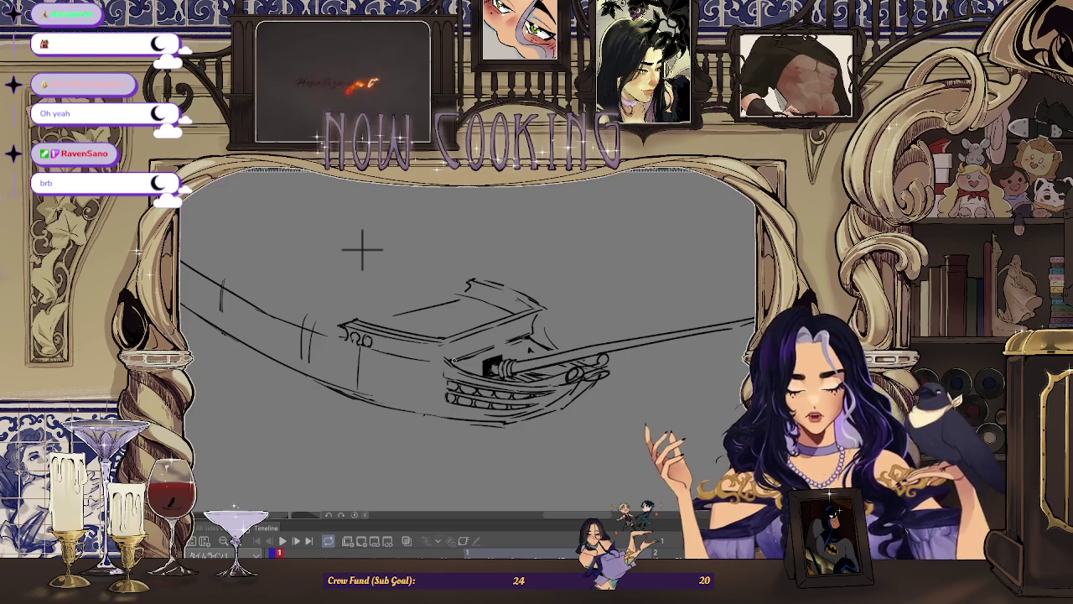
scroll(362, 249, "up", 1)
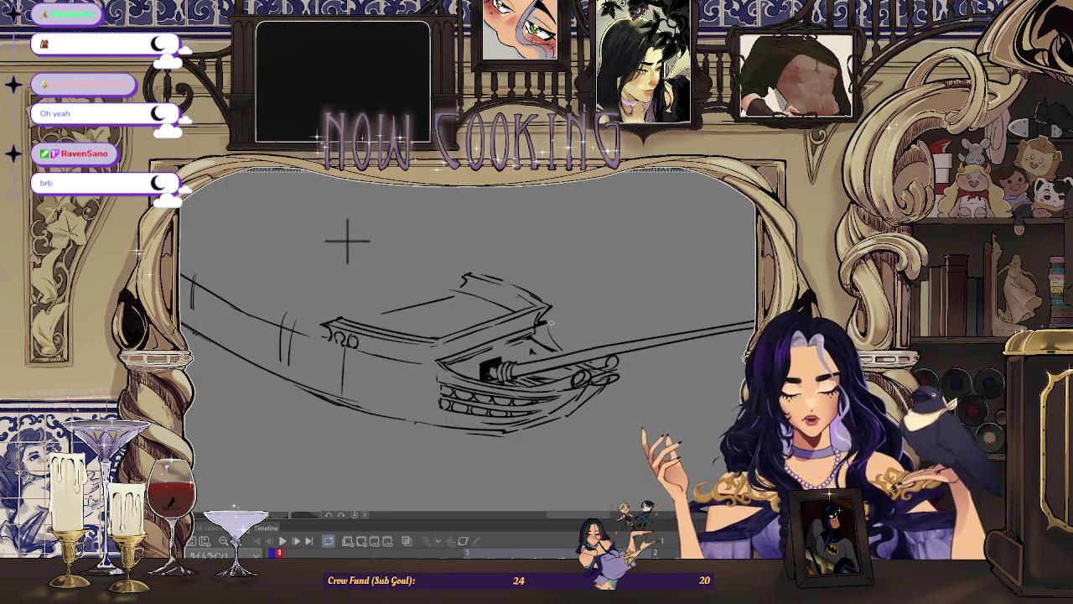
scroll(412, 294, "down", 2)
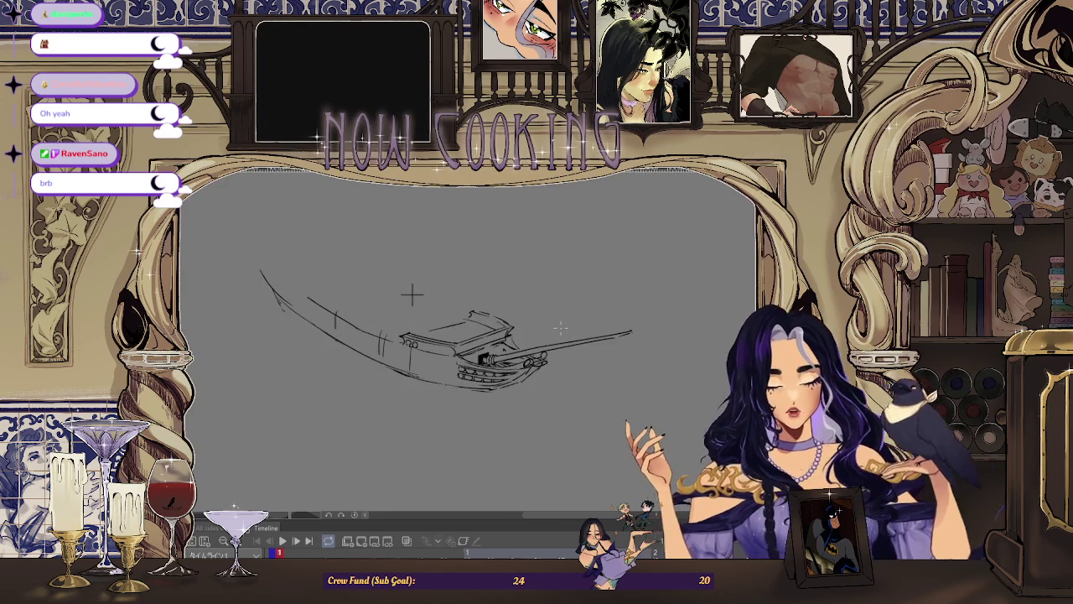
Flip the view left and back right, zoom in on the bow and tilt it slightly clockwise
key("h")
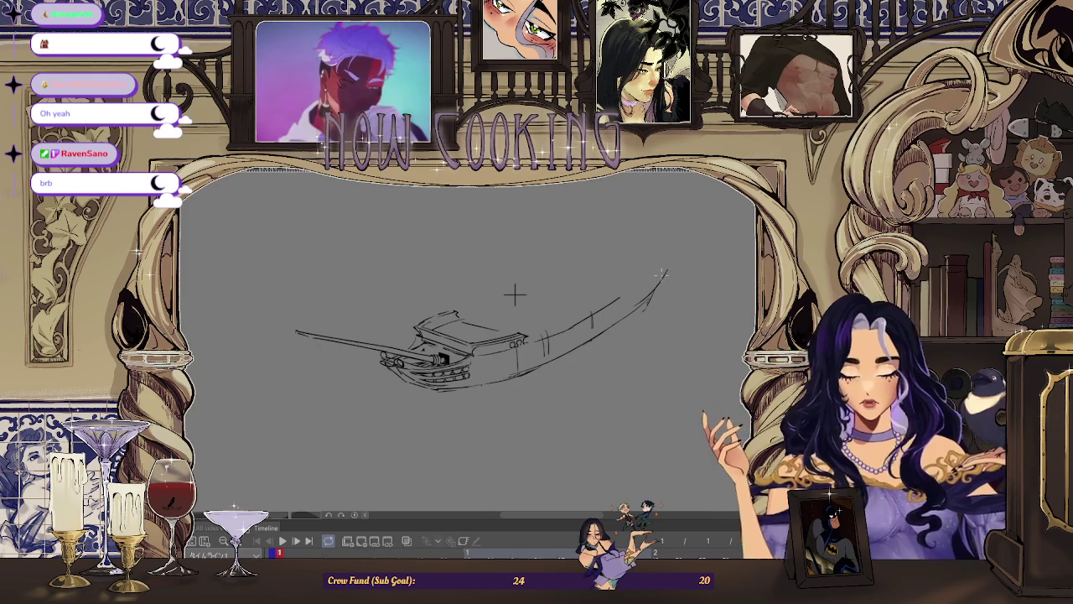
scroll(522, 287, "up", 1)
scroll(551, 259, "up", 1)
scroll(557, 254, "up", 1)
scroll(557, 254, "up", 1)
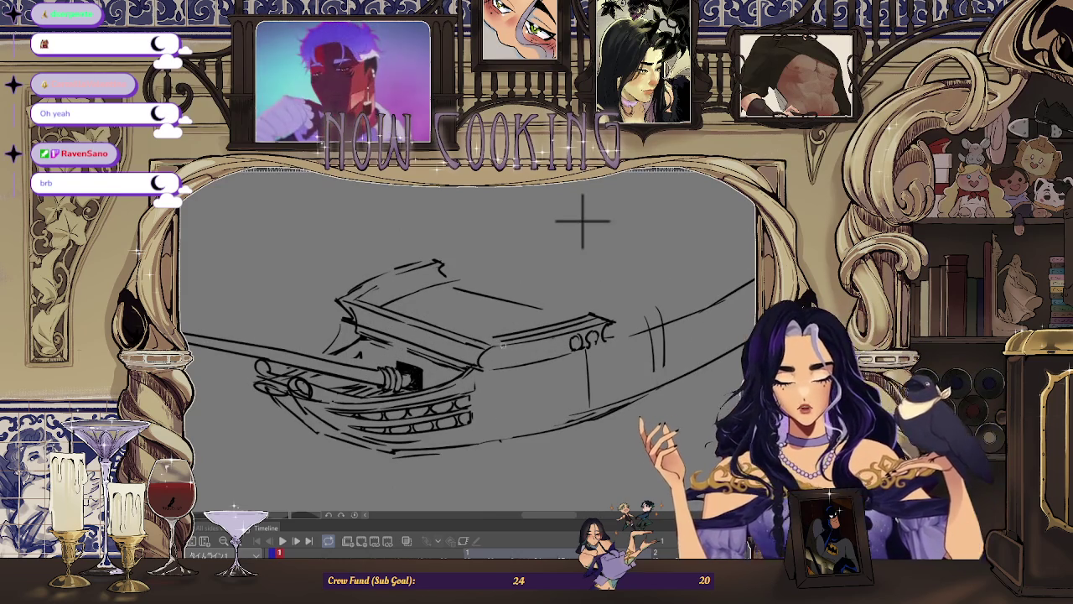
key("h")
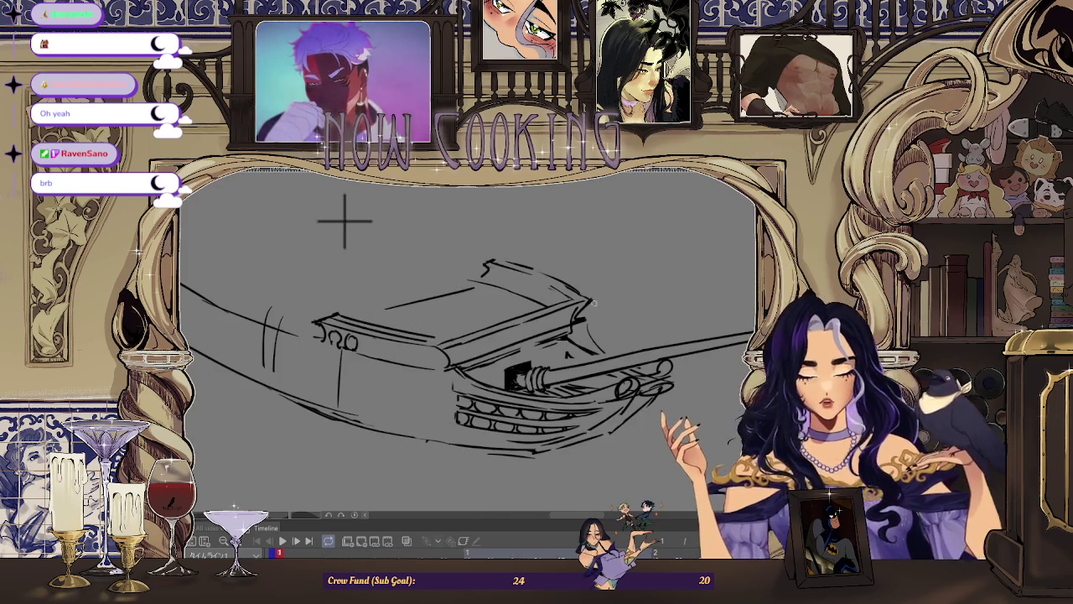
key("ctrl+plus")
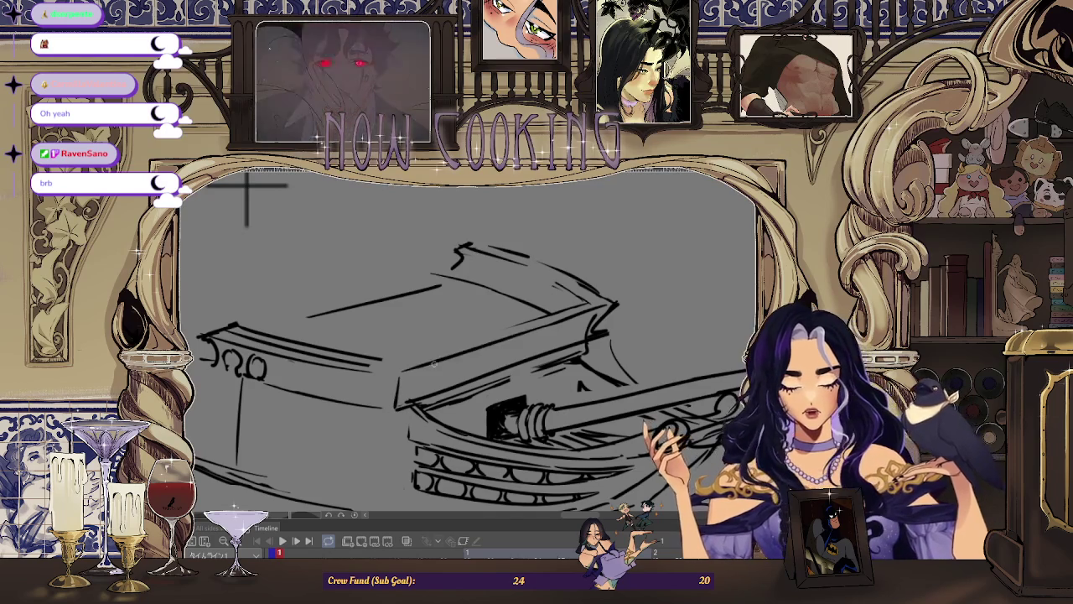
left_click_drag(440, 363, 391, 396)
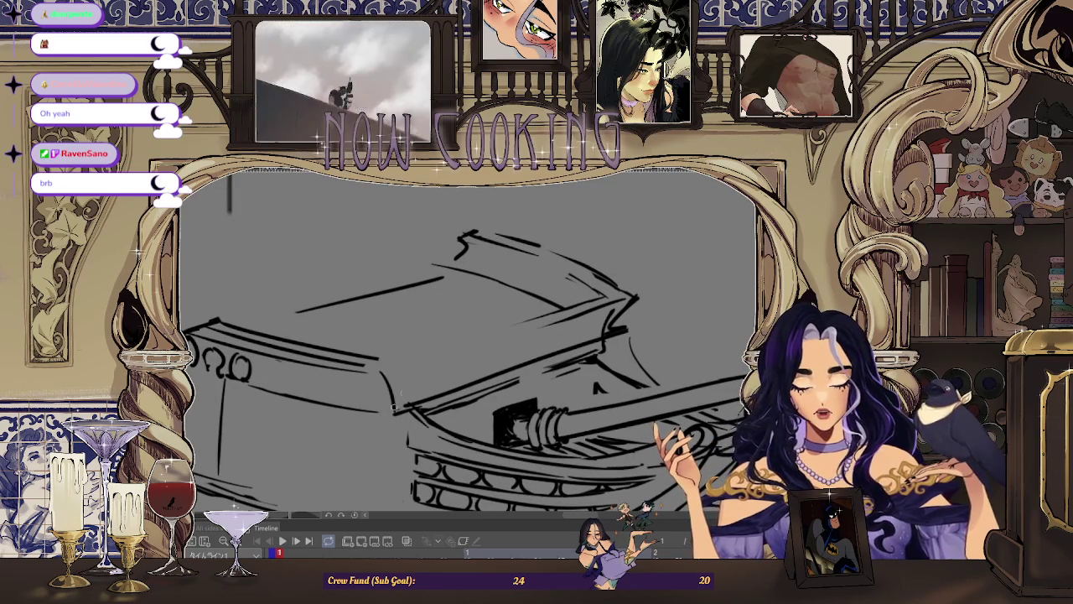
Try a diagonal stroke across the bow, redraw it, then undo it
left_click_drag(533, 327, 386, 374)
key("ctrl+z")
key("ctrl+z")
left_click_drag(528, 332, 378, 377)
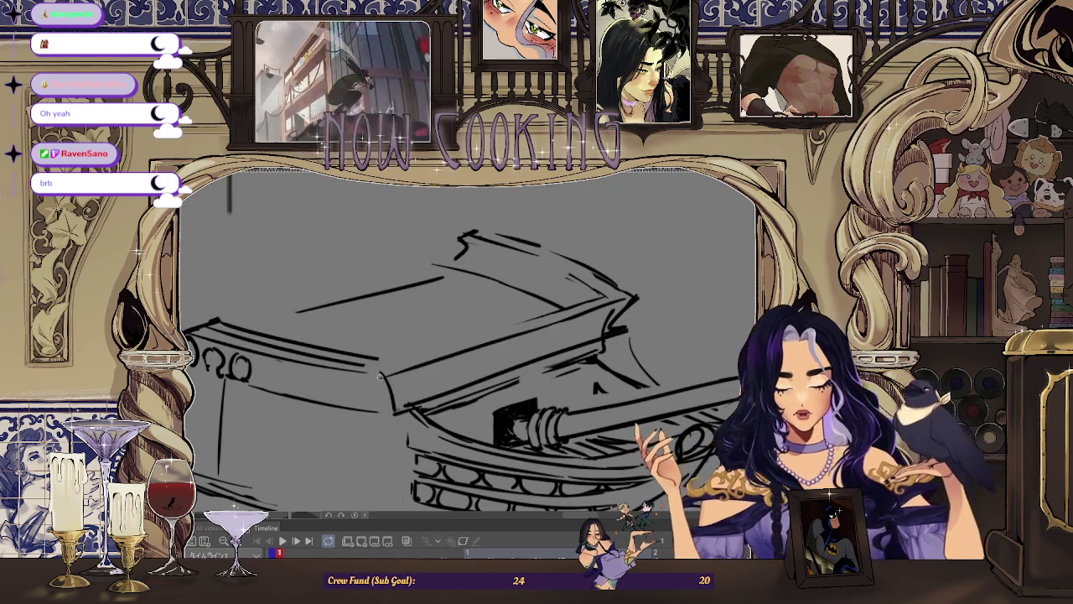
scroll(352, 270, "down", 3)
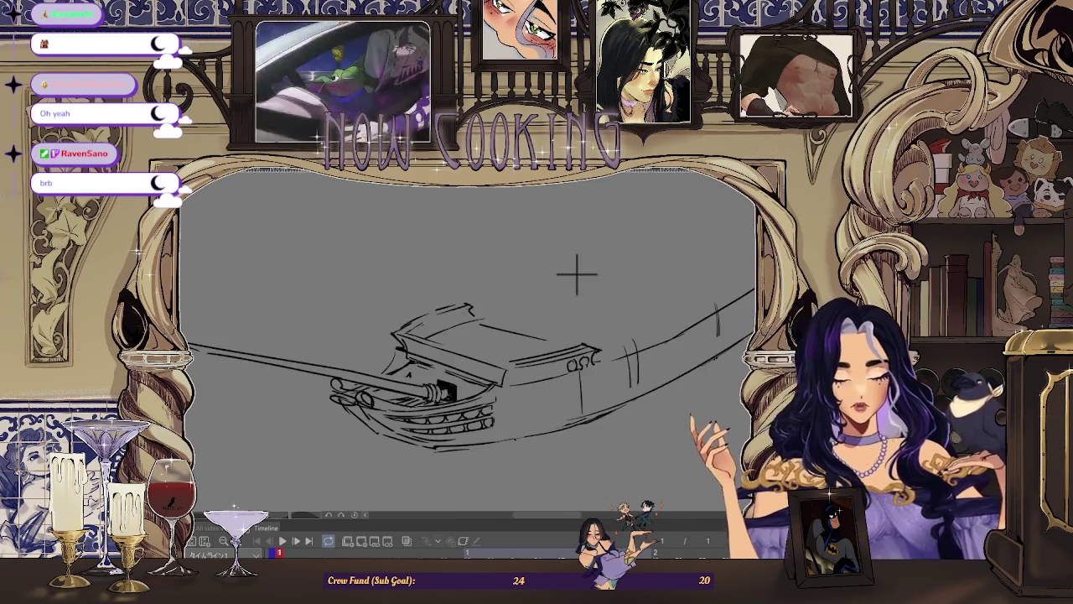
scroll(582, 263, "up", 1)
scroll(587, 255, "up", 1)
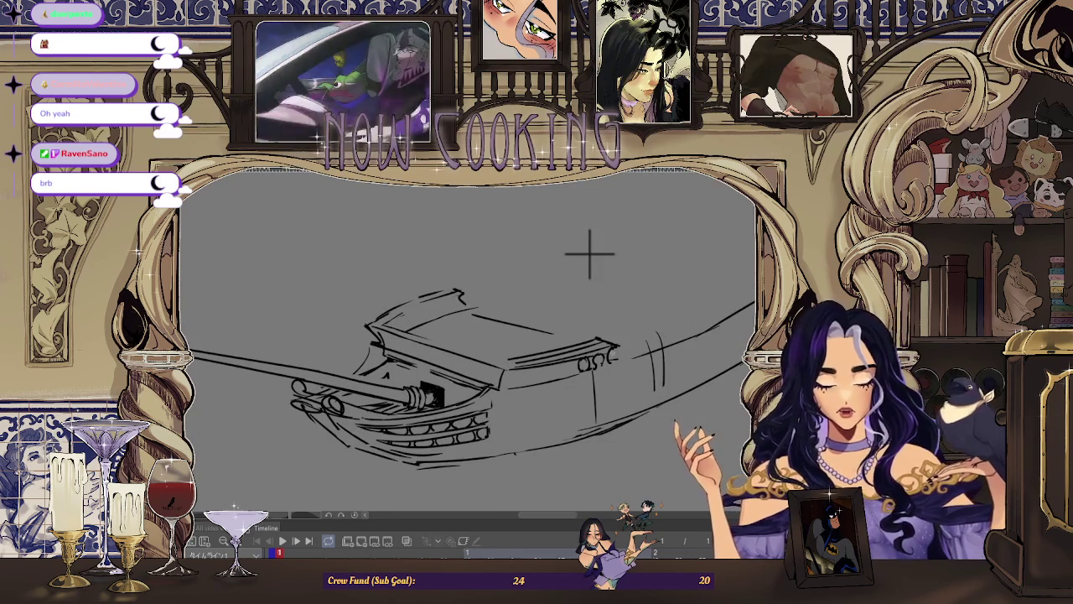
key("ctrl+z")
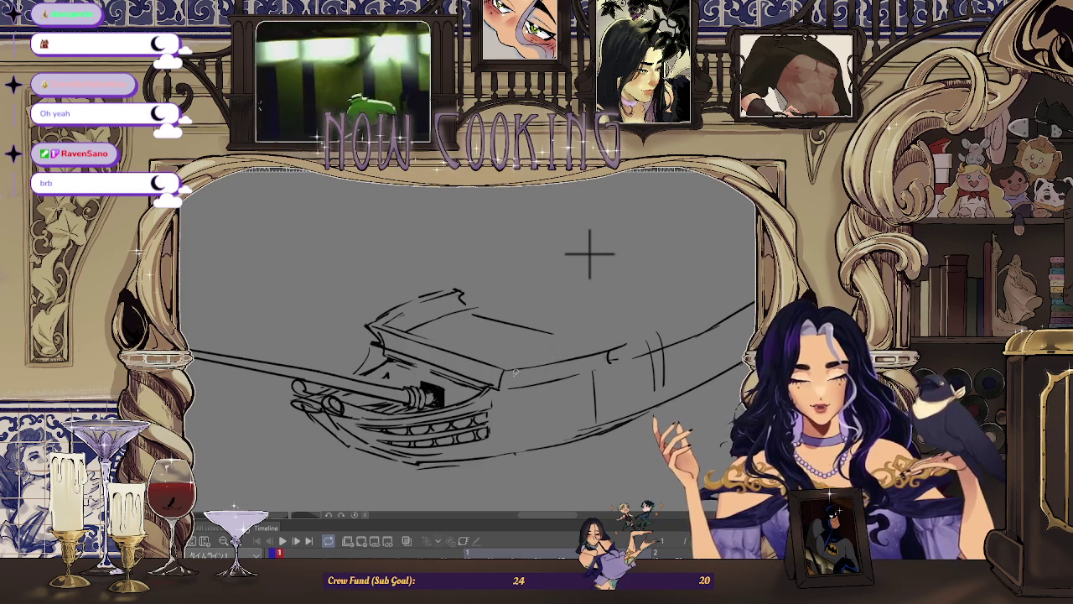
Rotate and mirror the view to check the ship, then mirror it back and zoom in
left_click_drag(544, 362, 586, 388)
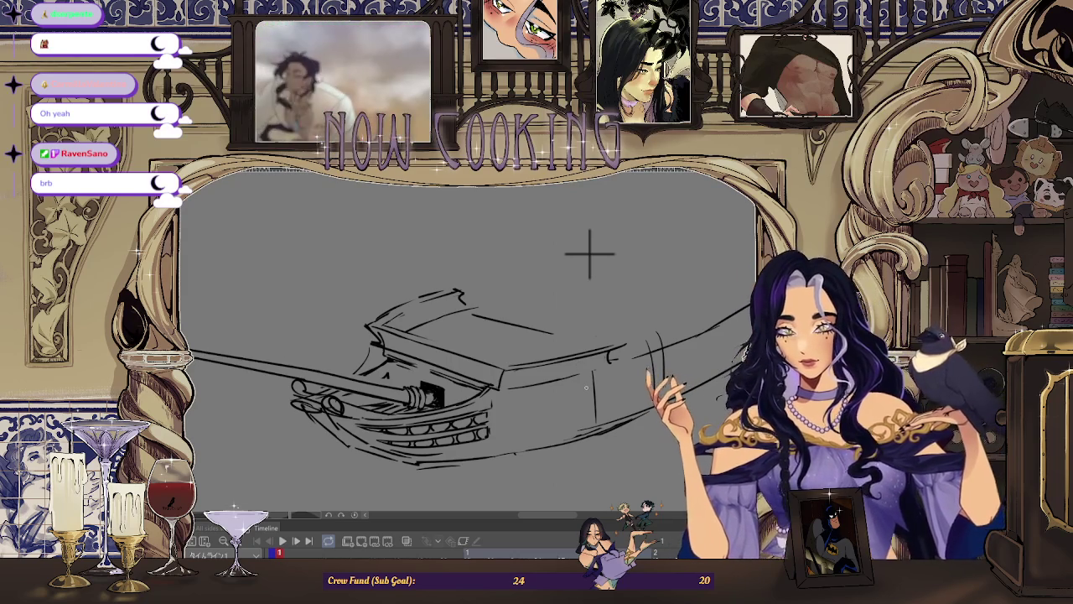
key("h")
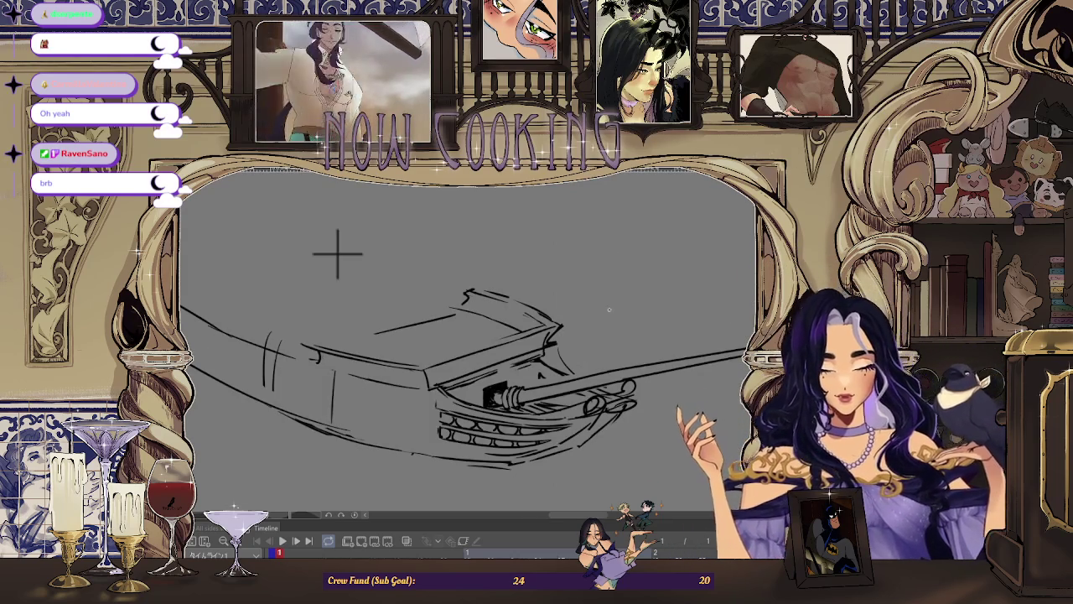
left_click_drag(590, 253, 673, 300)
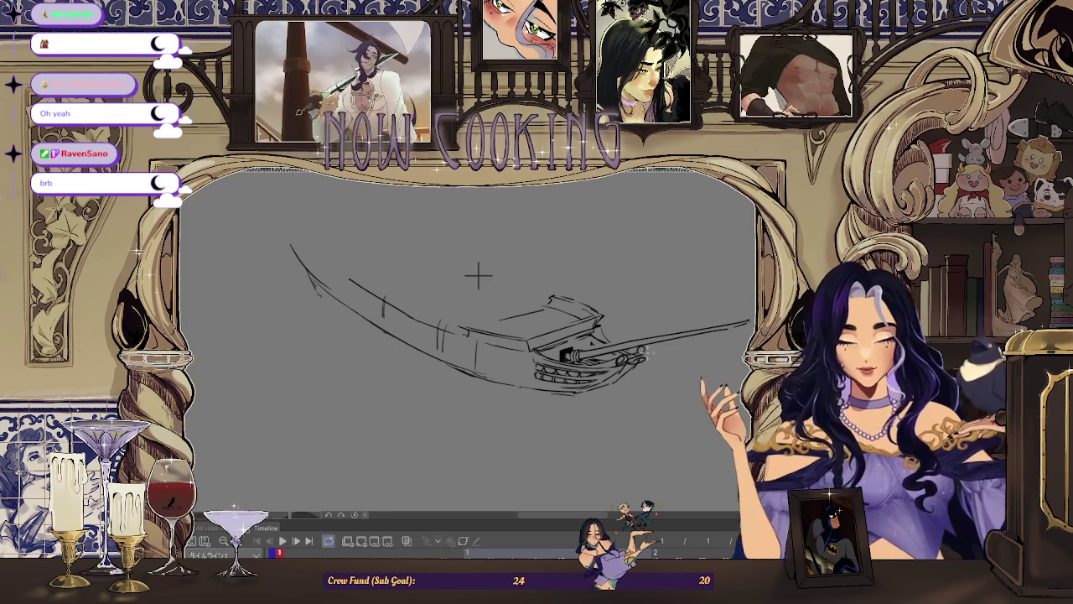
mouse_move(478, 275)
left_mouse_down()
mouse_move(506, 289)
mouse_move(478, 276)
left_mouse_up()
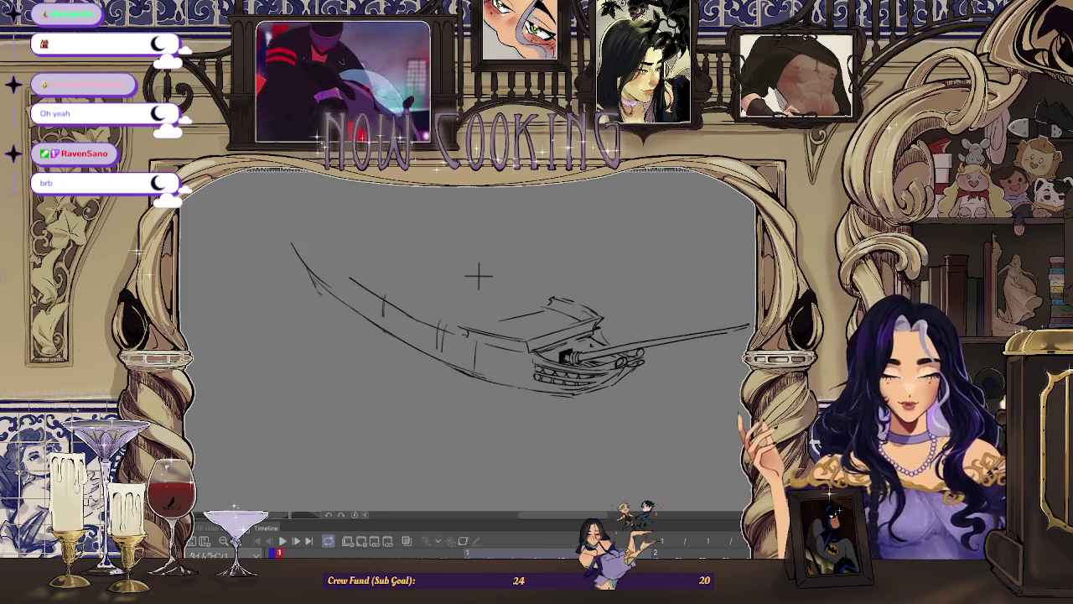
key("h")
mouse_move(448, 275)
left_mouse_down()
mouse_move(480, 255)
mouse_move(491, 280)
mouse_move(492, 269)
left_mouse_up()
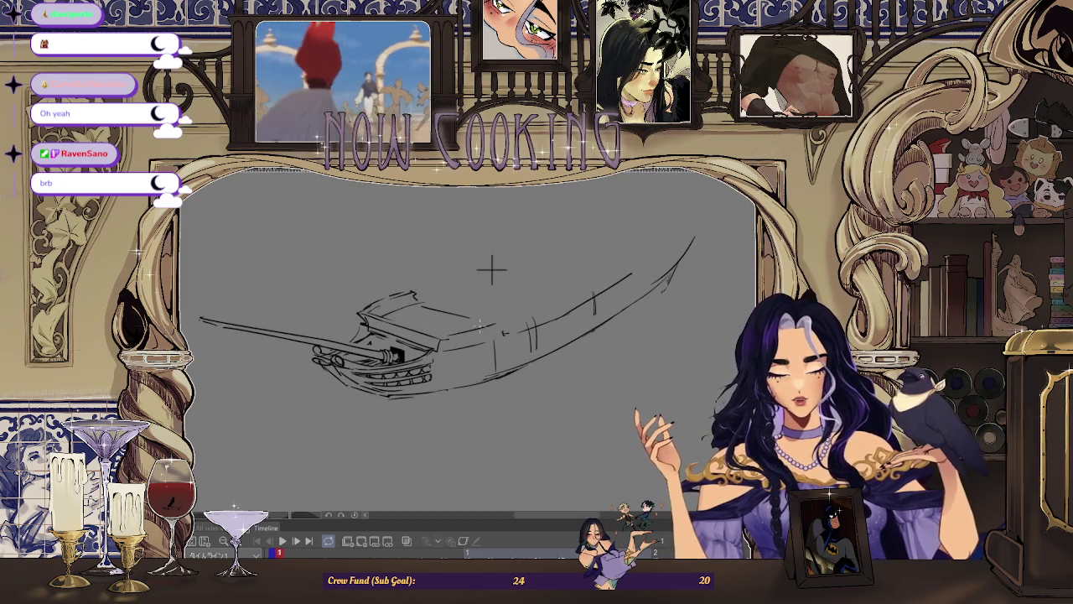
Extend and darken the hull top line rightward from the cabin, then zoom in on the bow
left_click_drag(441, 338, 507, 321)
left_click_drag(443, 335, 500, 322)
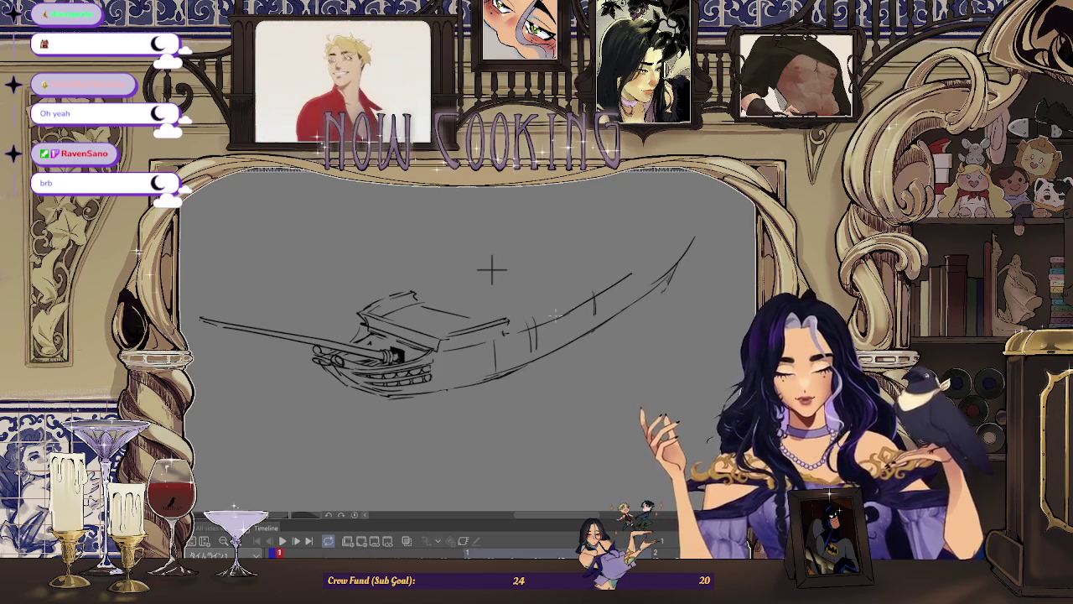
key("ctrl+plus")
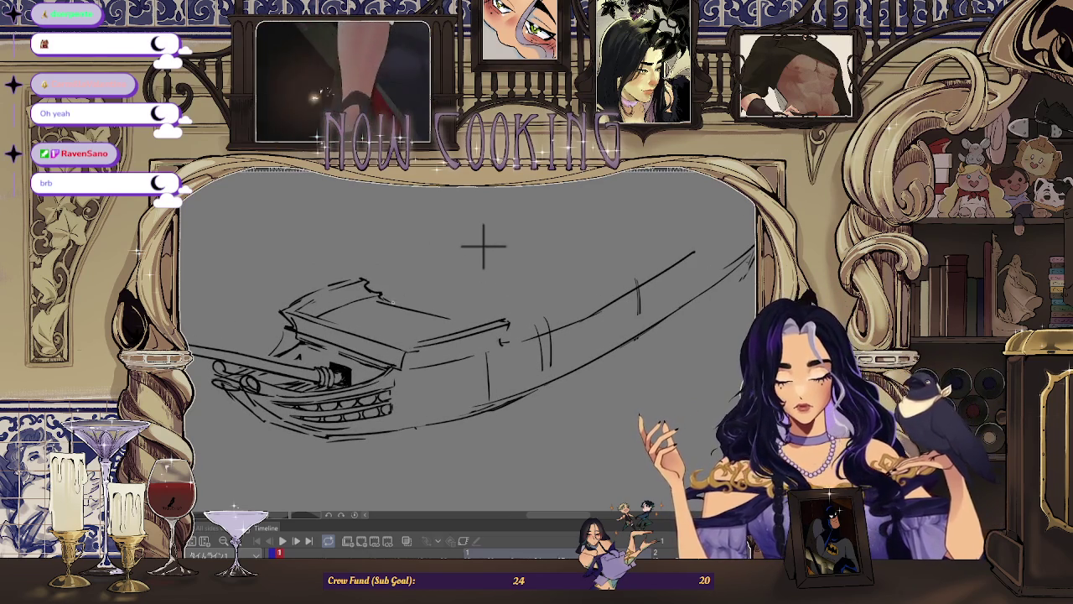
key("ctrl+plus")
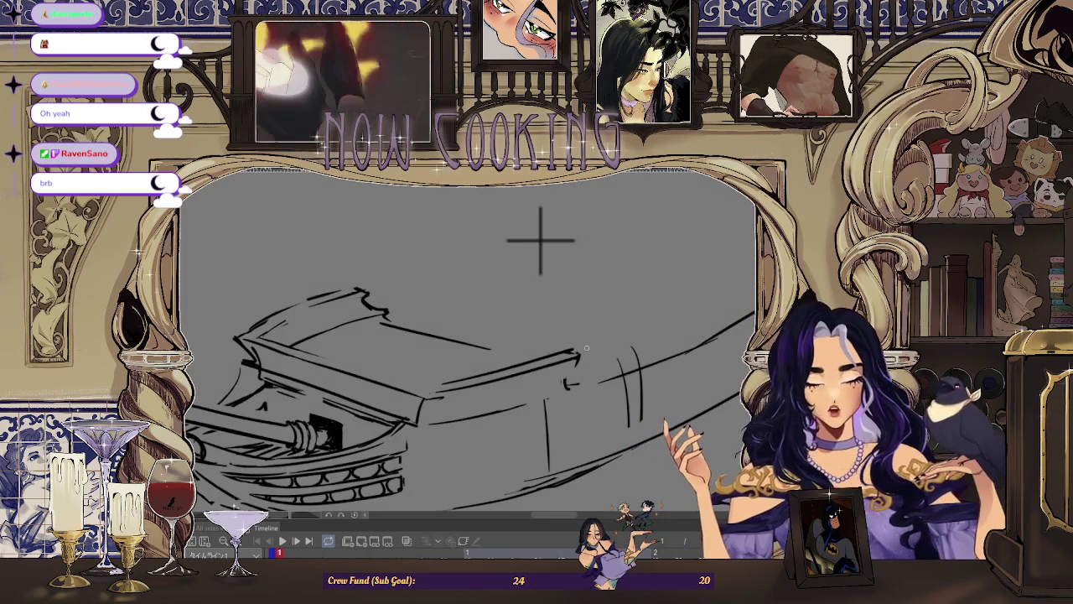
key("ctrl+minus")
key("ctrl+plus")
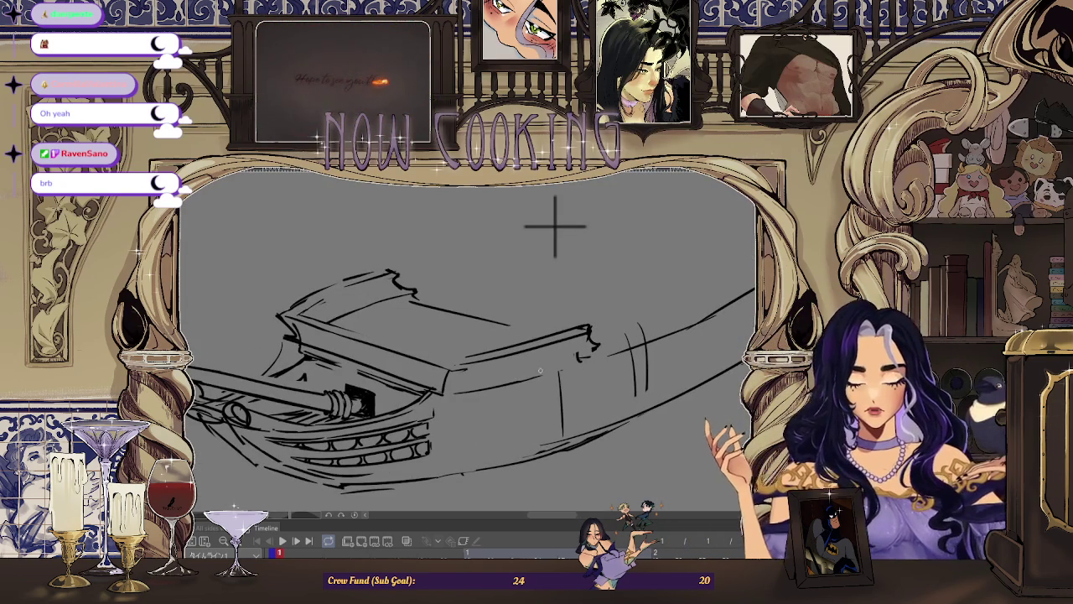
key("ctrl+minus")
Mirror the view and zoom in and out on the ship's bow
key("h")
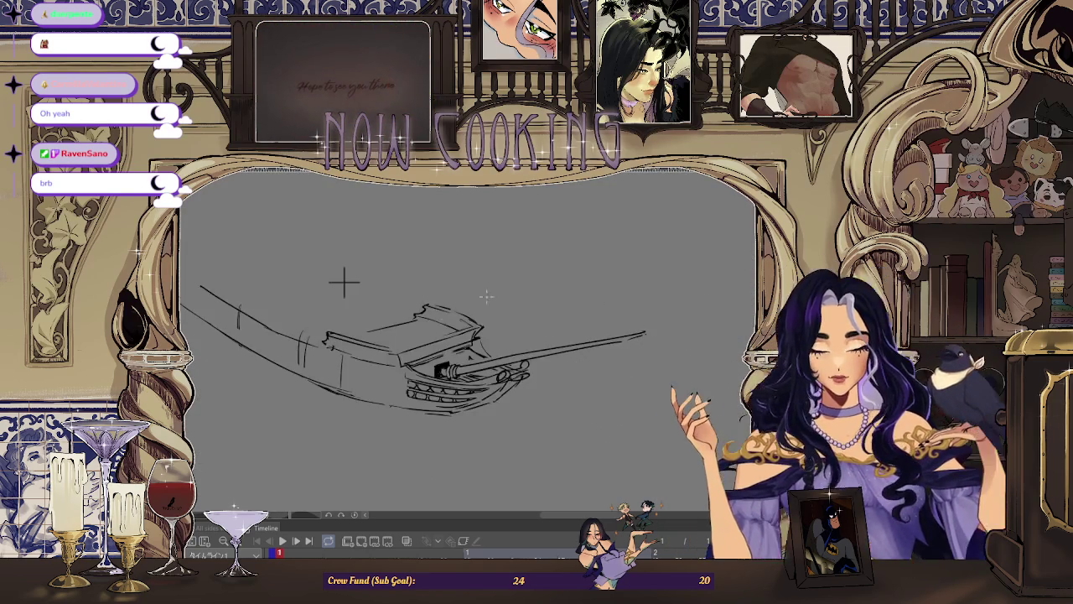
key("ctrl+plus")
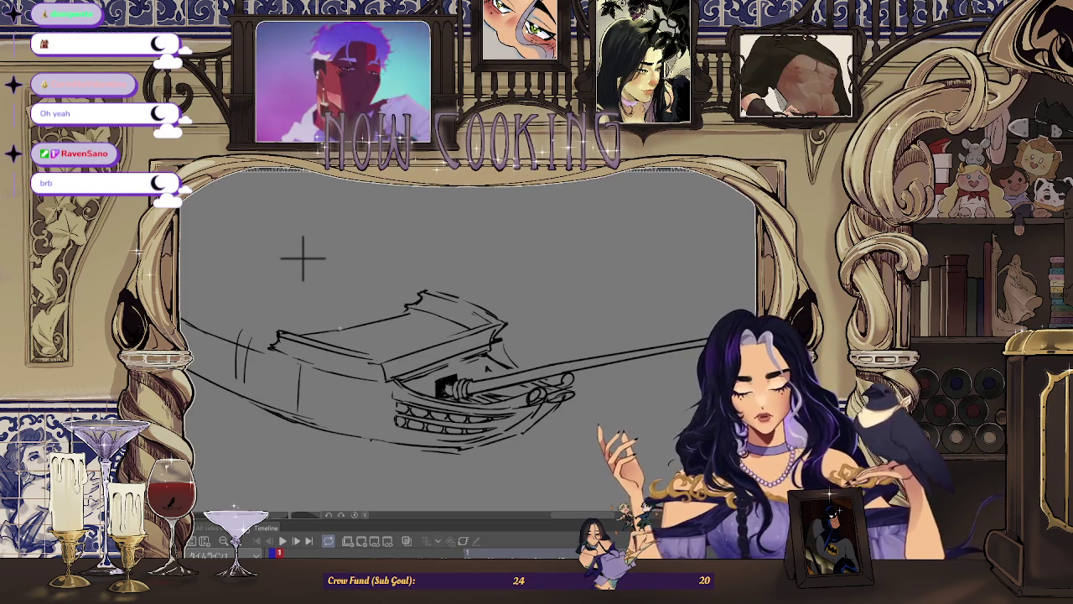
key("ctrl+minus")
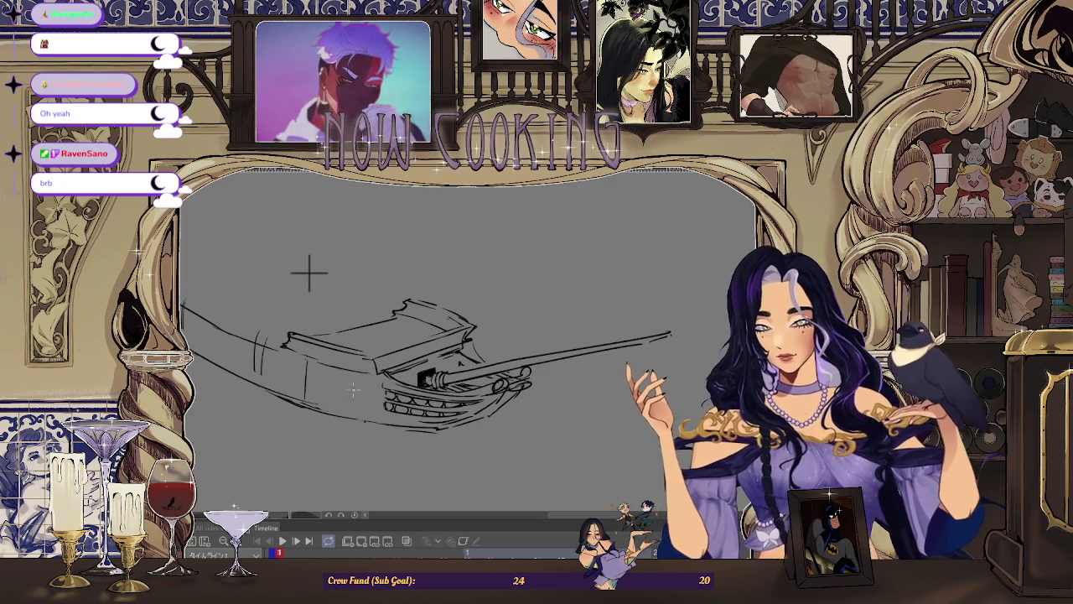
scroll(356, 290, "down", 2)
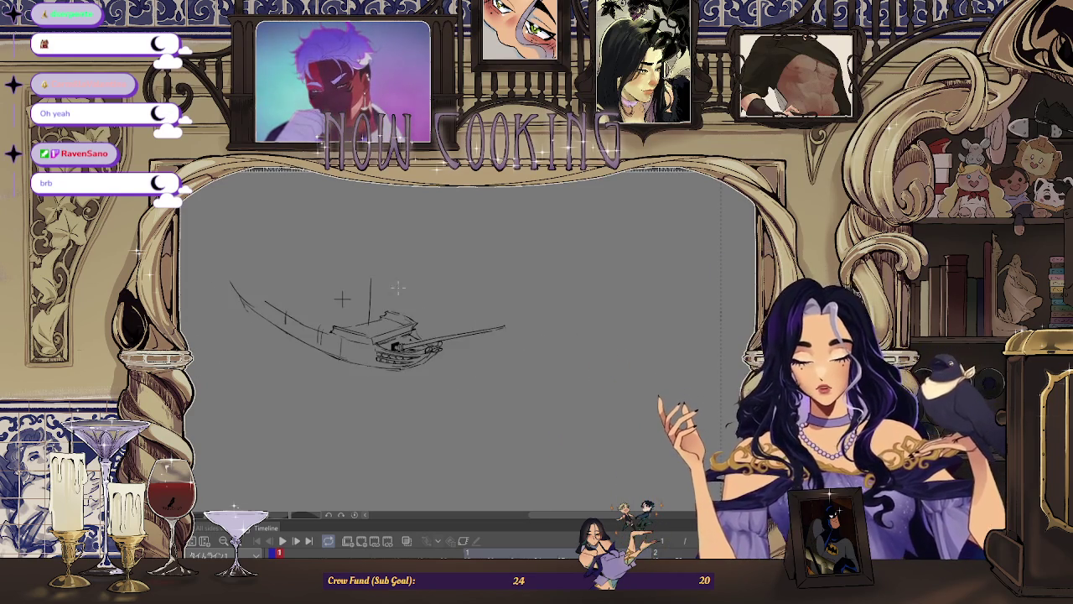
Mirror the view, zoom in on the bow and cannon, and rotate the ship diagonally
scroll(373, 257, "down", 2)
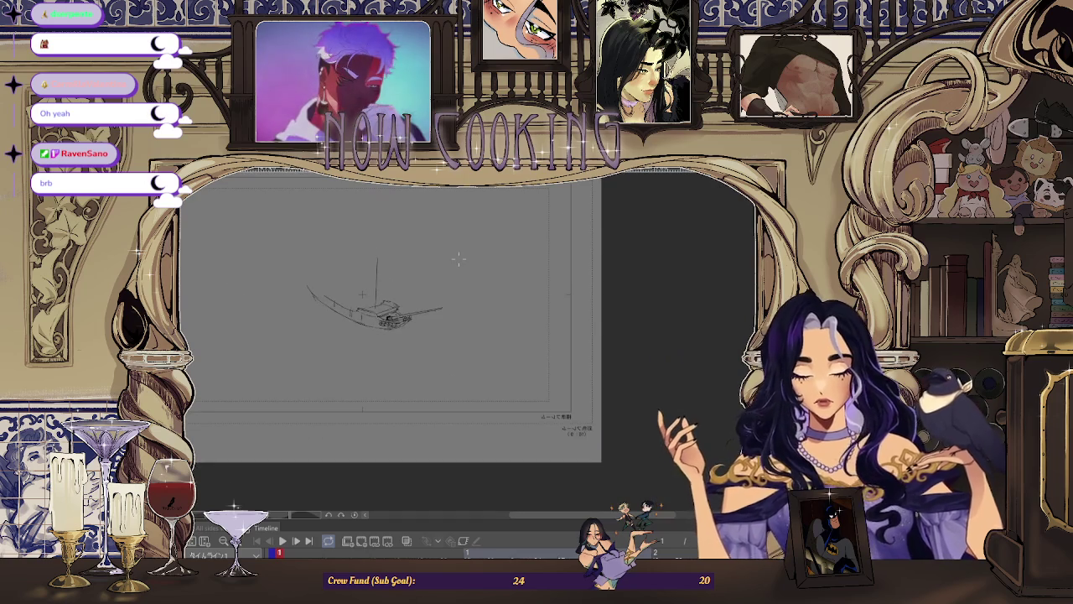
scroll(373, 257, "up", 2)
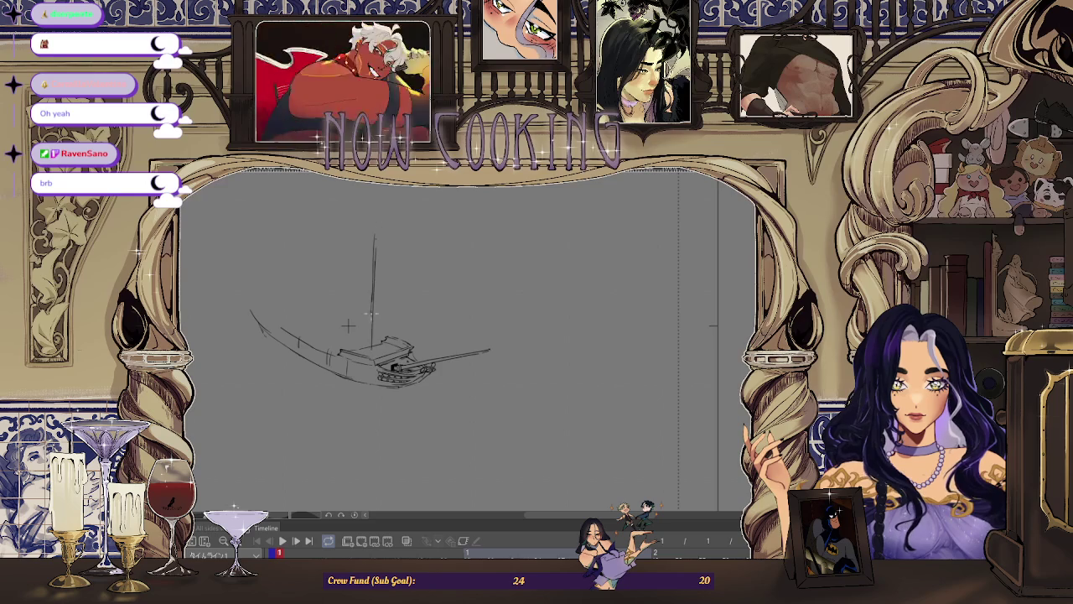
scroll(348, 325, "up", 2)
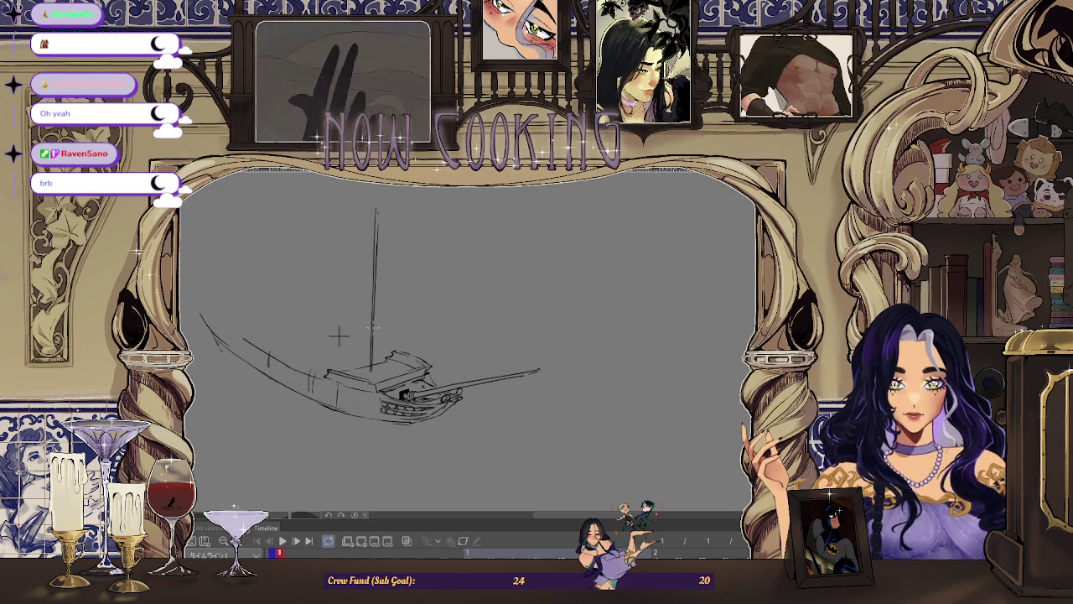
scroll(338, 335, "down", 2)
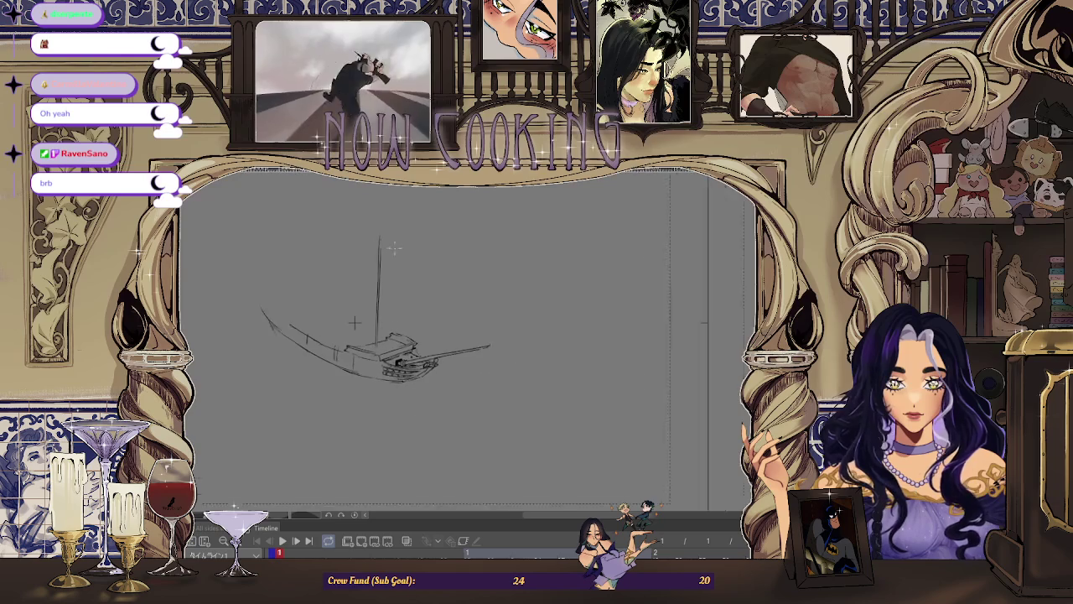
scroll(358, 315, "down", 1)
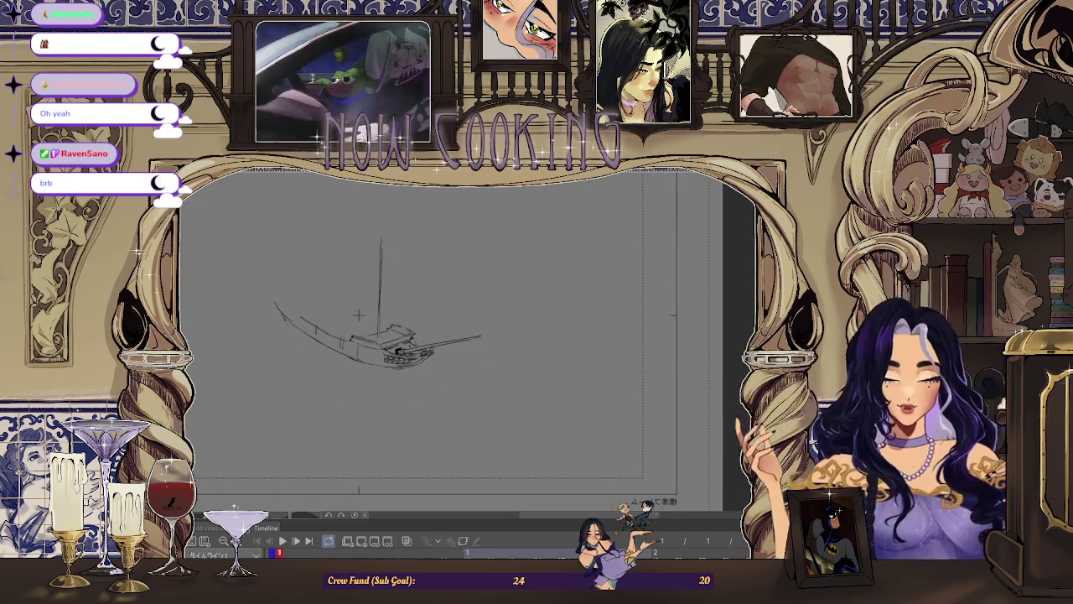
key("h")
scroll(570, 318, "up", 1)
scroll(570, 319, "up", 1)
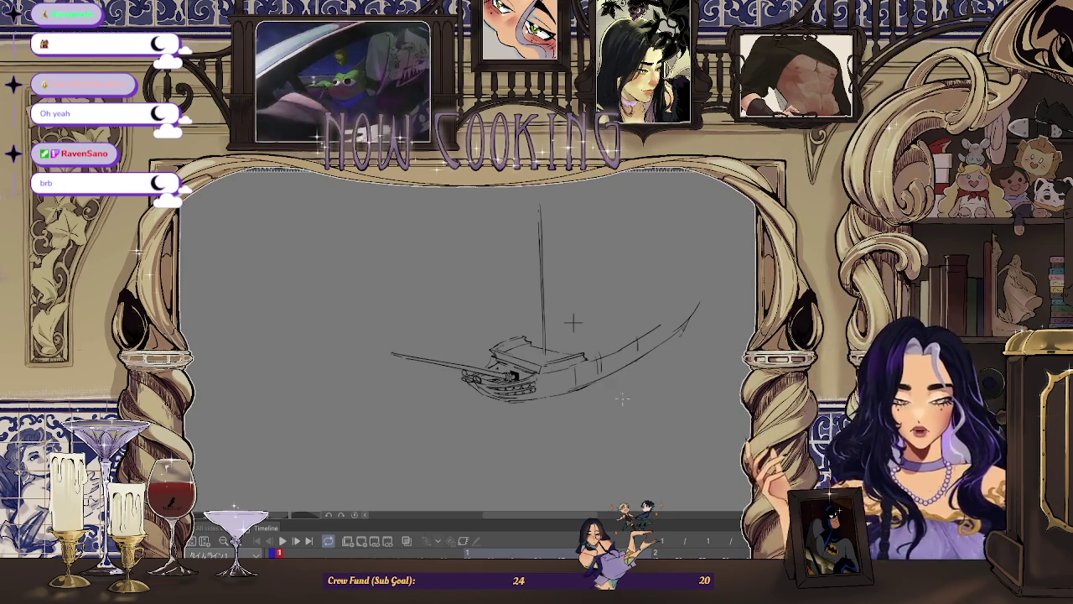
scroll(596, 294, "up", 2)
mouse_move(598, 297)
left_mouse_down()
mouse_move(522, 210)
mouse_move(541, 277)
left_mouse_up()
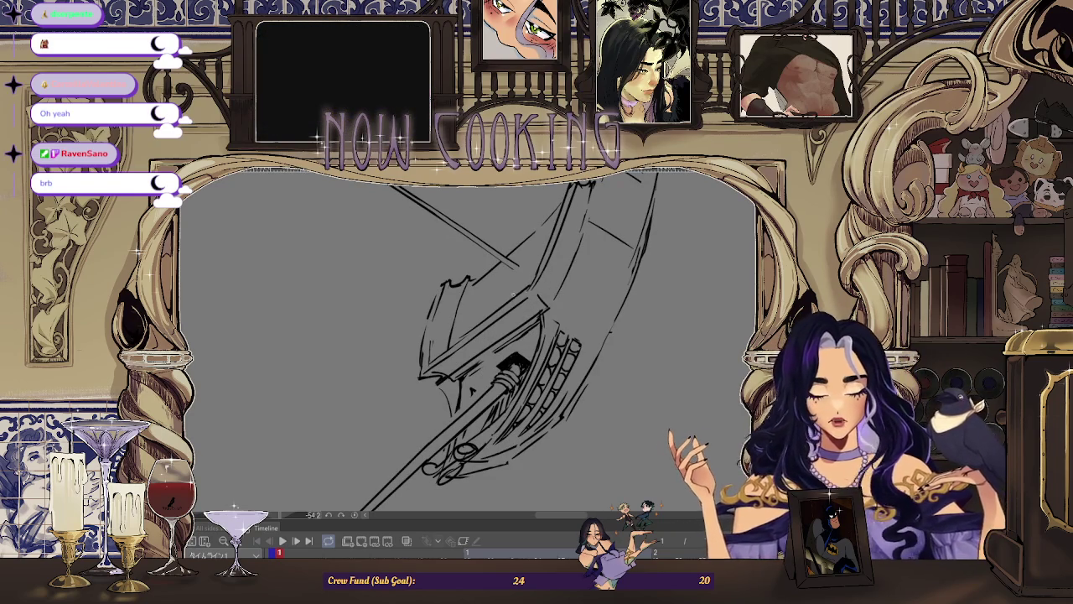
Rotate the view back so the ship sits level, zooming out
scroll(482, 323, "up", 1)
scroll(470, 331, "up", 2)
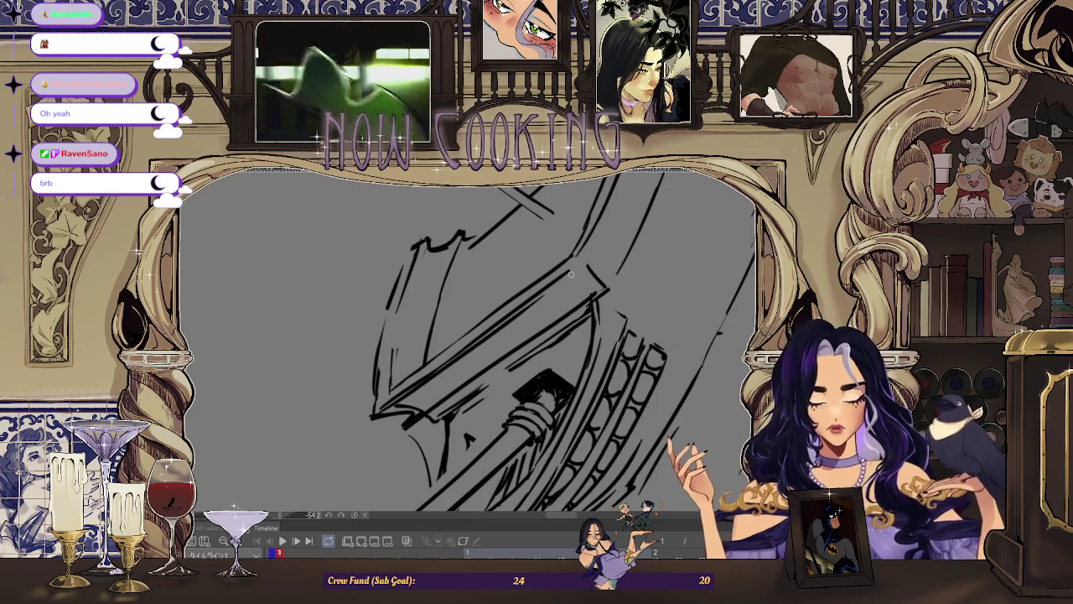
scroll(578, 255, "down", 5)
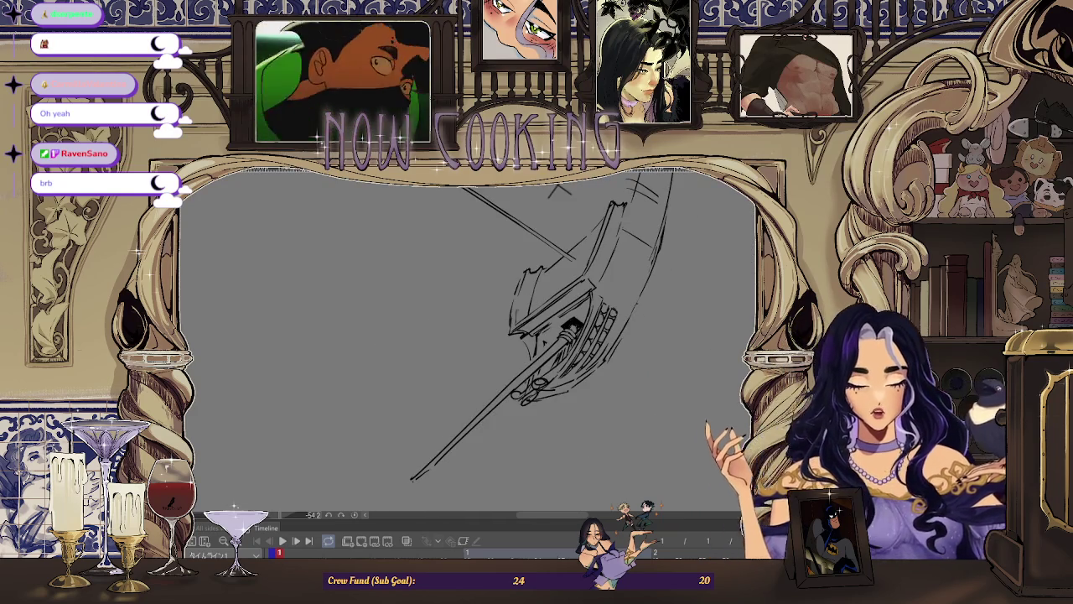
left_click_drag(470, 293, 281, 324)
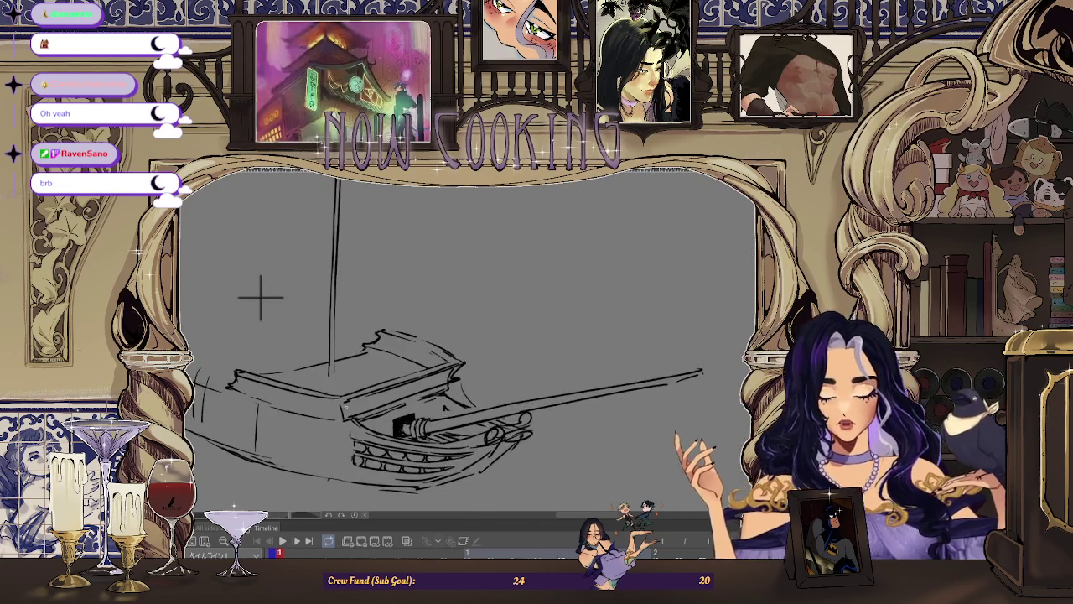
scroll(259, 297, "up", 1)
scroll(230, 269, "up", 1)
left_click_drag(230, 268, 307, 292)
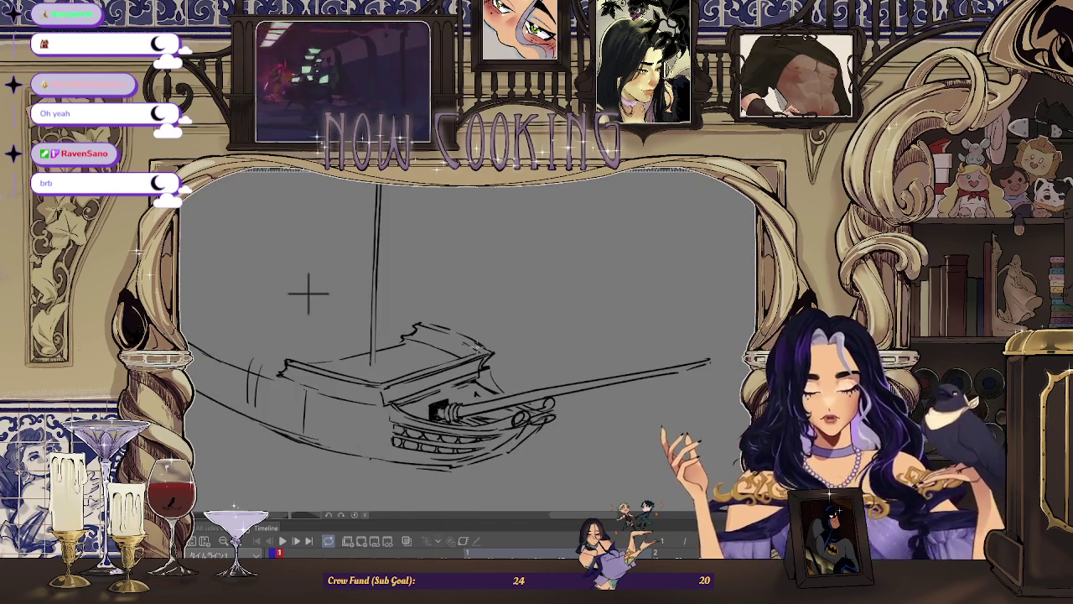
Mirror the view to face left, zoom to fit the whole ship, then flip it back facing right
key("h")
scroll(625, 277, "up", 1)
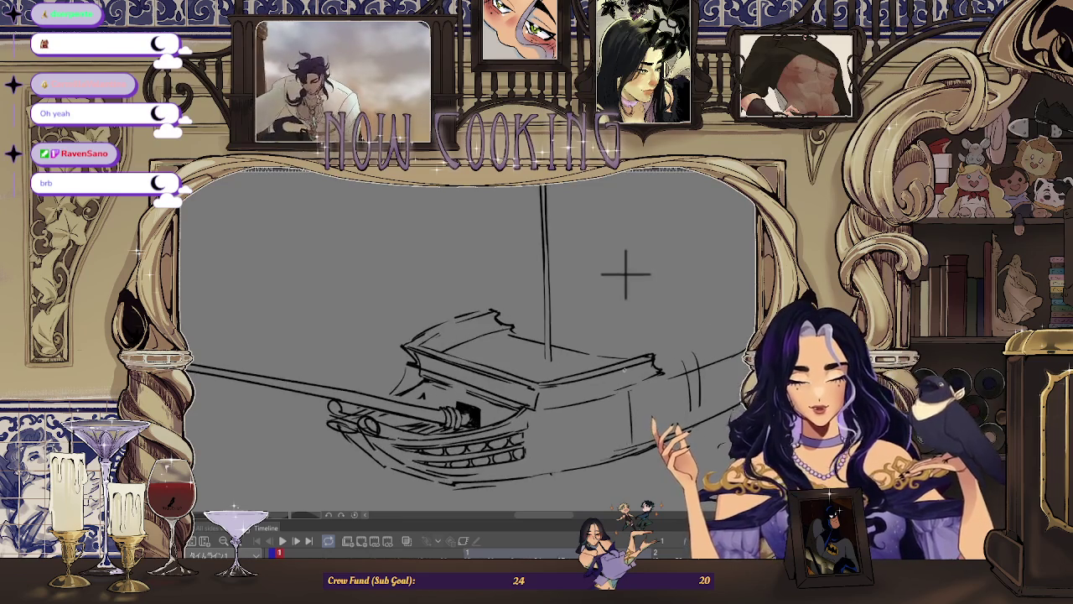
scroll(635, 246, "up", 1)
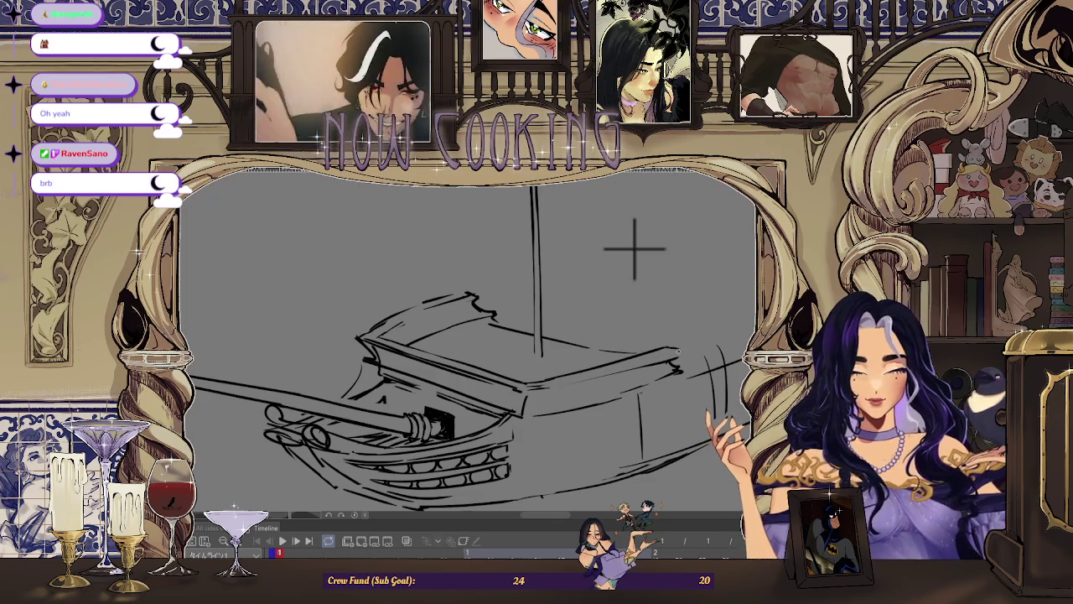
scroll(642, 300, "down", 3)
scroll(520, 290, "up", 3)
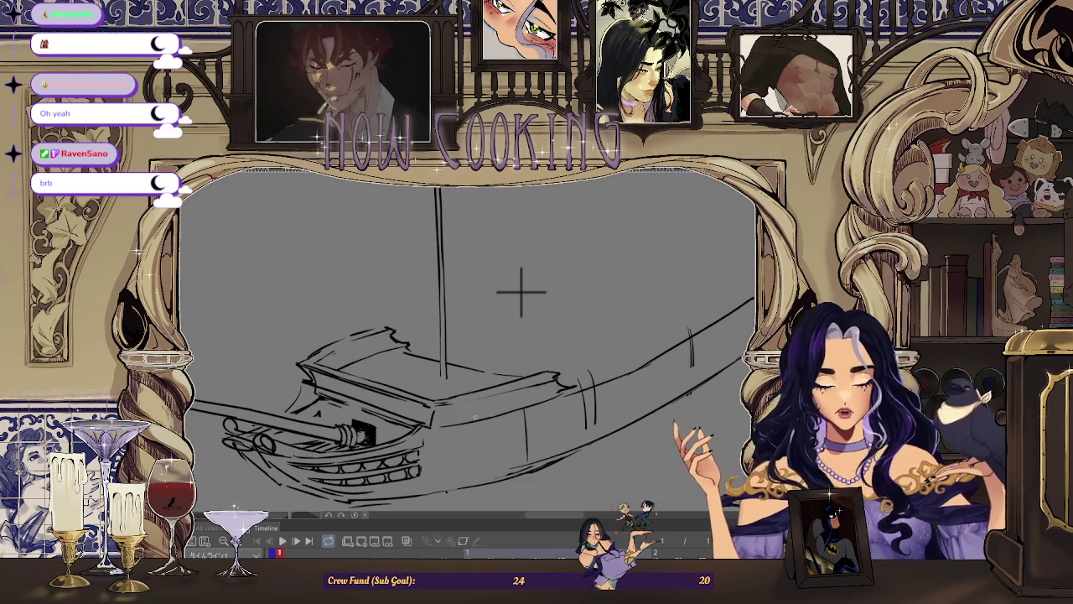
scroll(522, 291, "down", 3)
key("h")
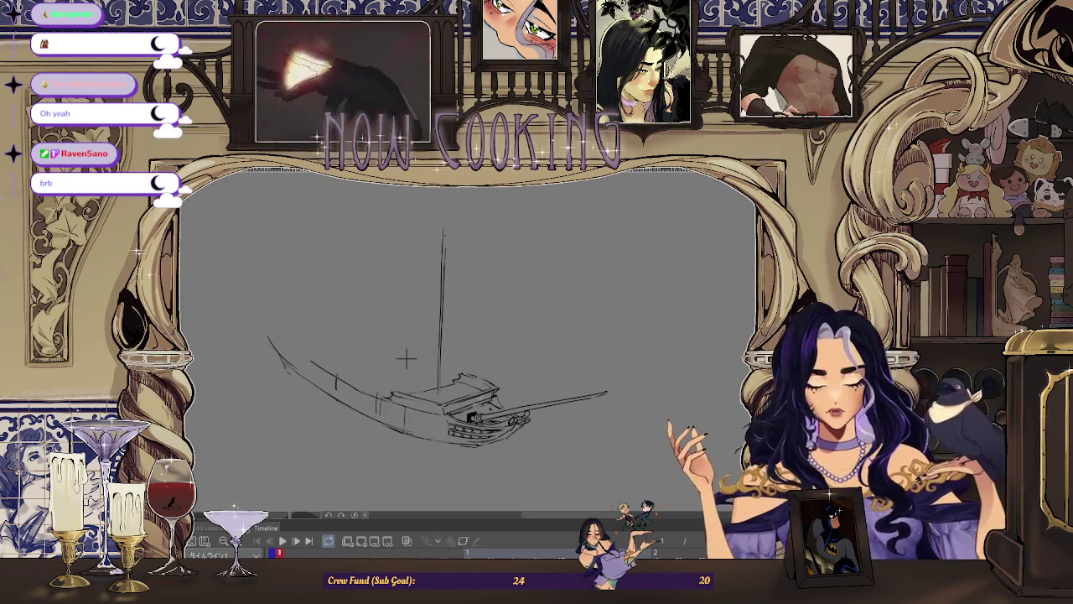
scroll(422, 319, "up", 2)
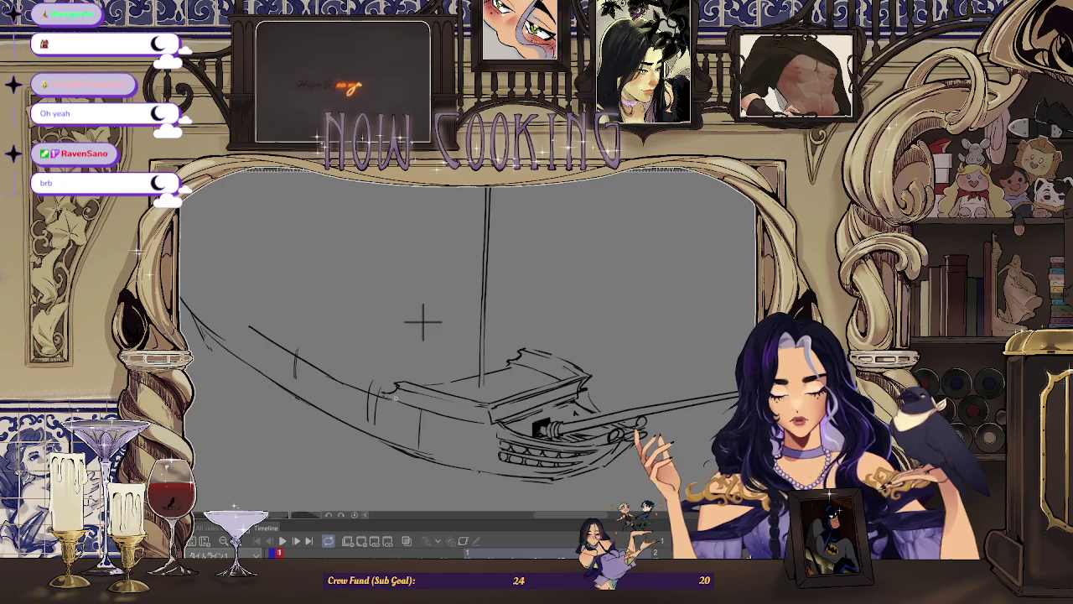
scroll(421, 320, "down", 2)
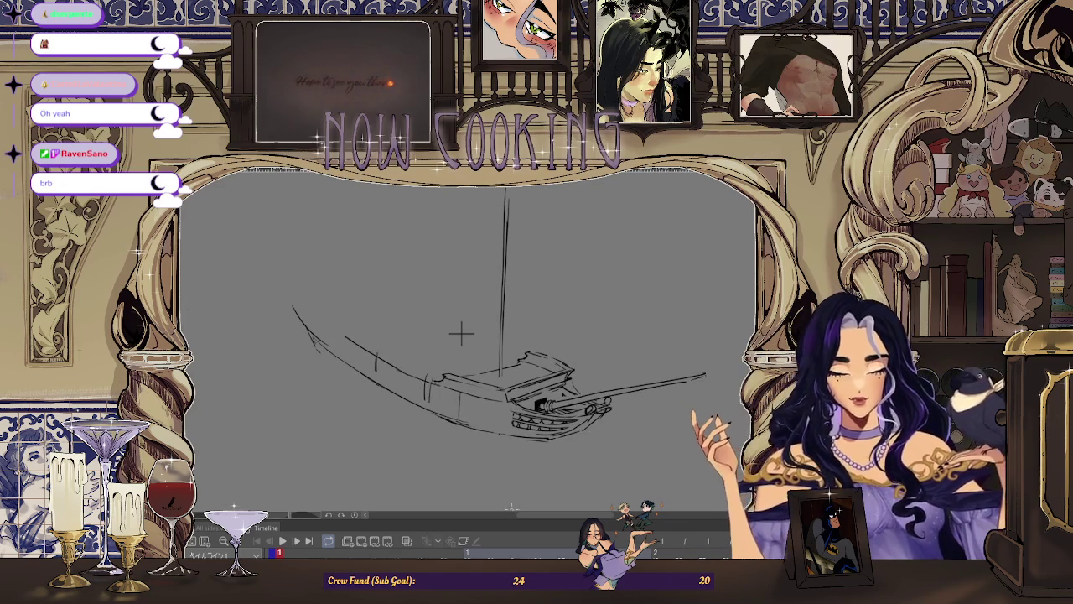
scroll(422, 288, "up", 1)
scroll(340, 206, "up", 1)
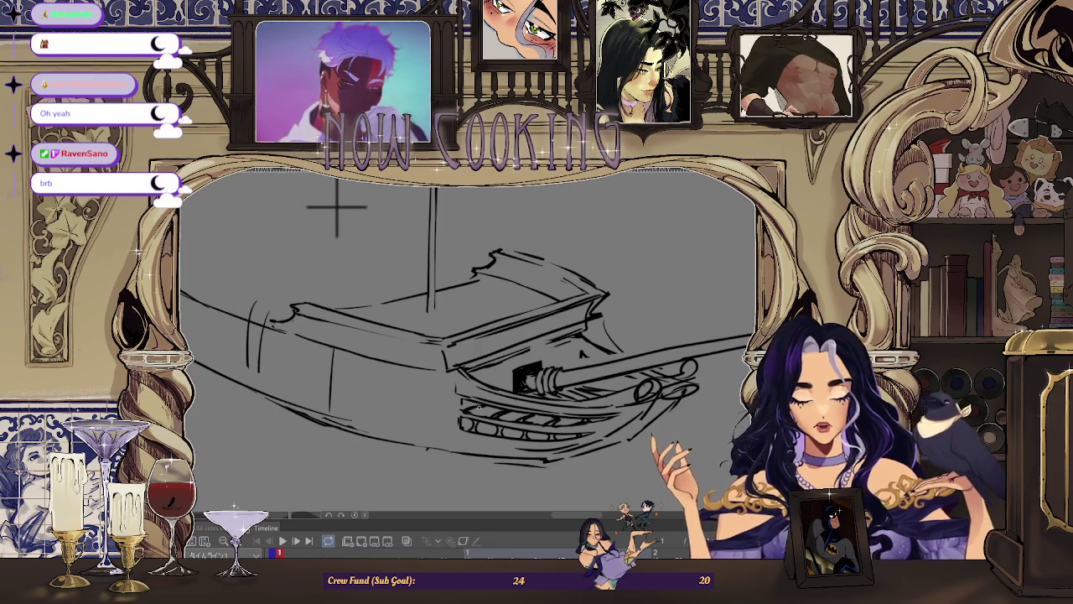
key("ctrl+minus")
key("ctrl+minus")
key("h")
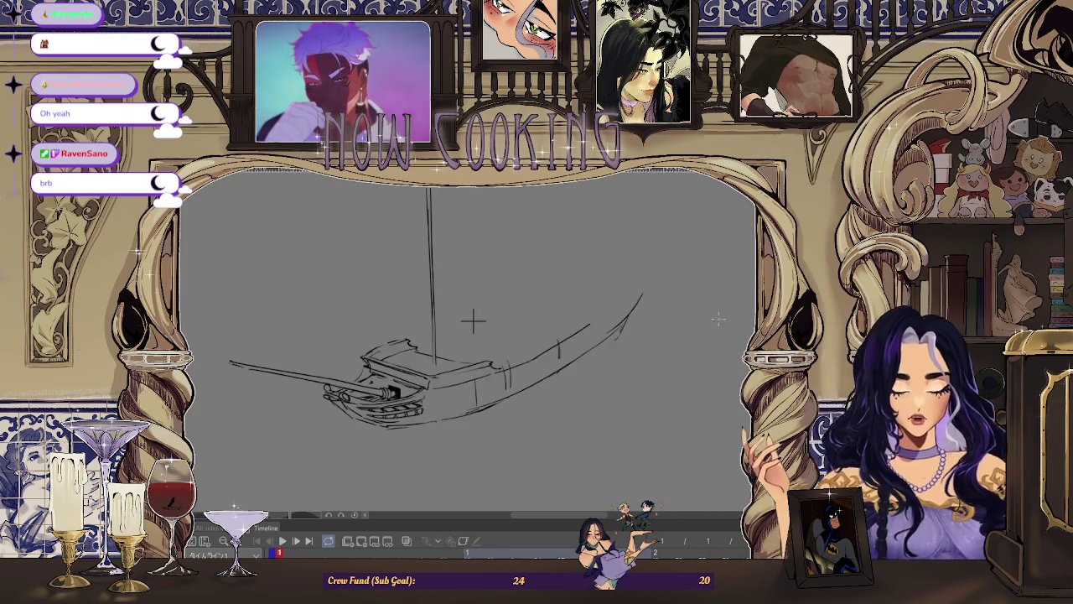
key("ctrl+plus")
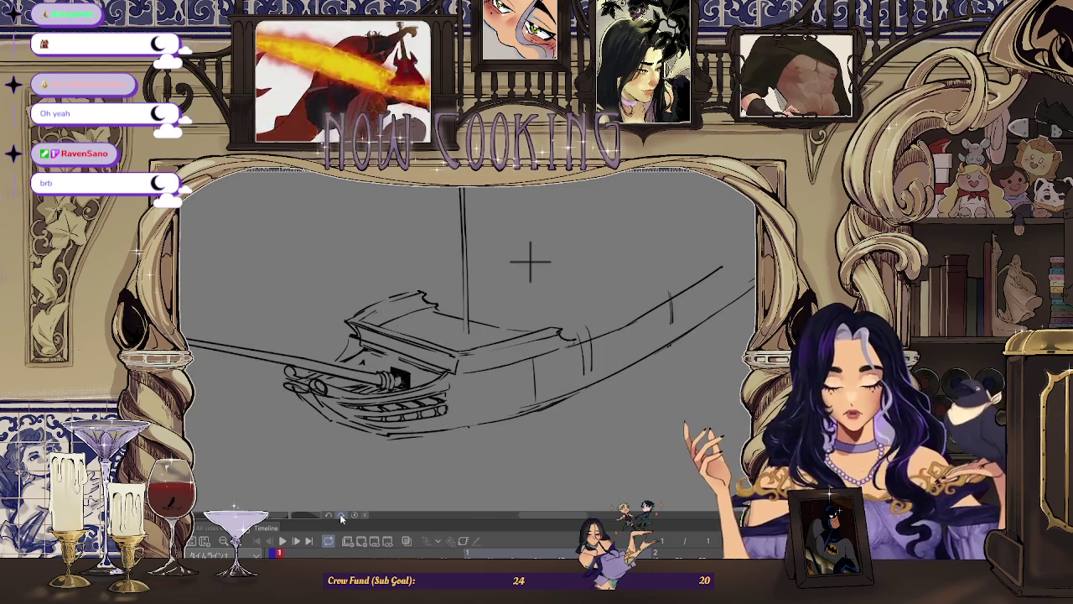
key("ctrl+plus")
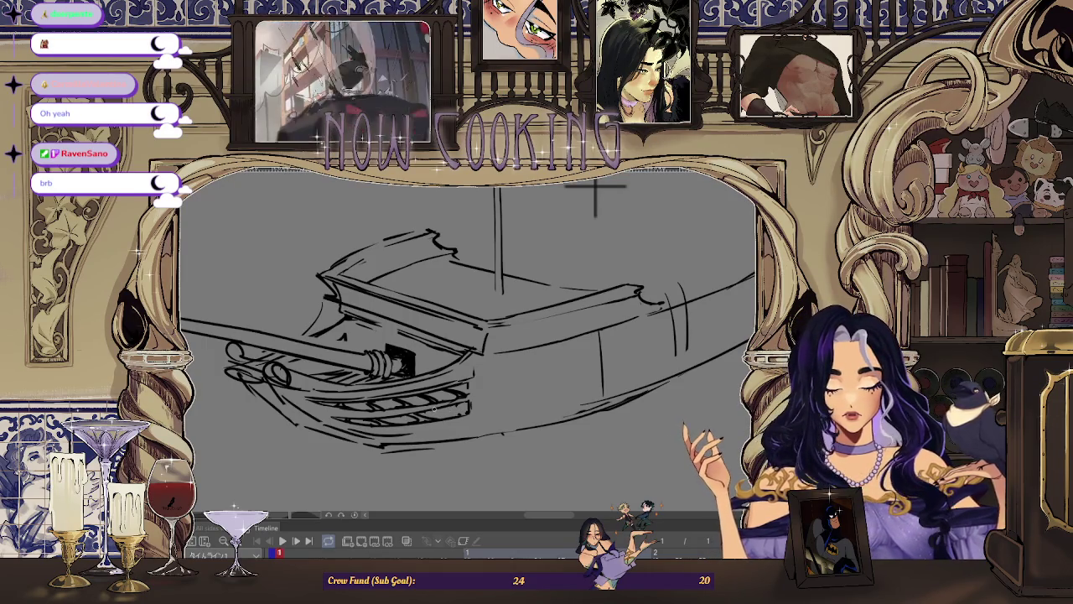
key("ctrl+minus")
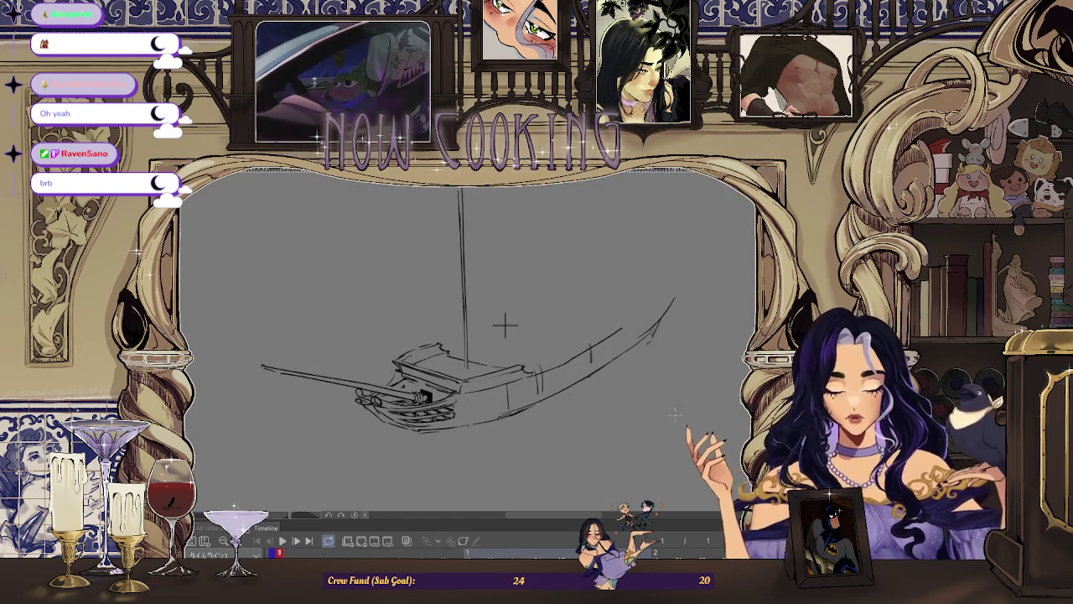
scroll(672, 404, "down", 2)
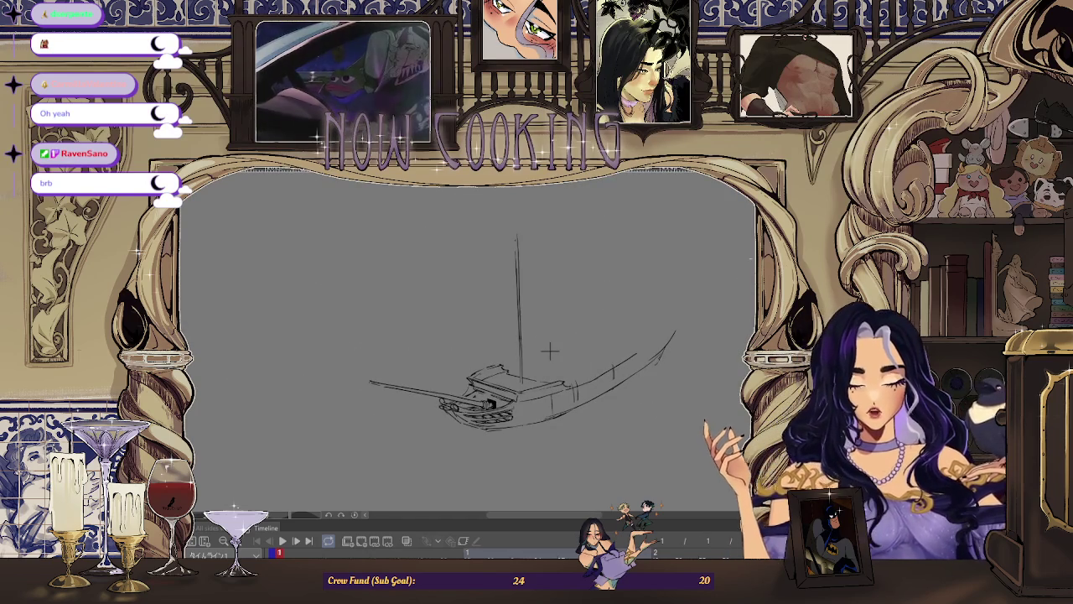
key("h")
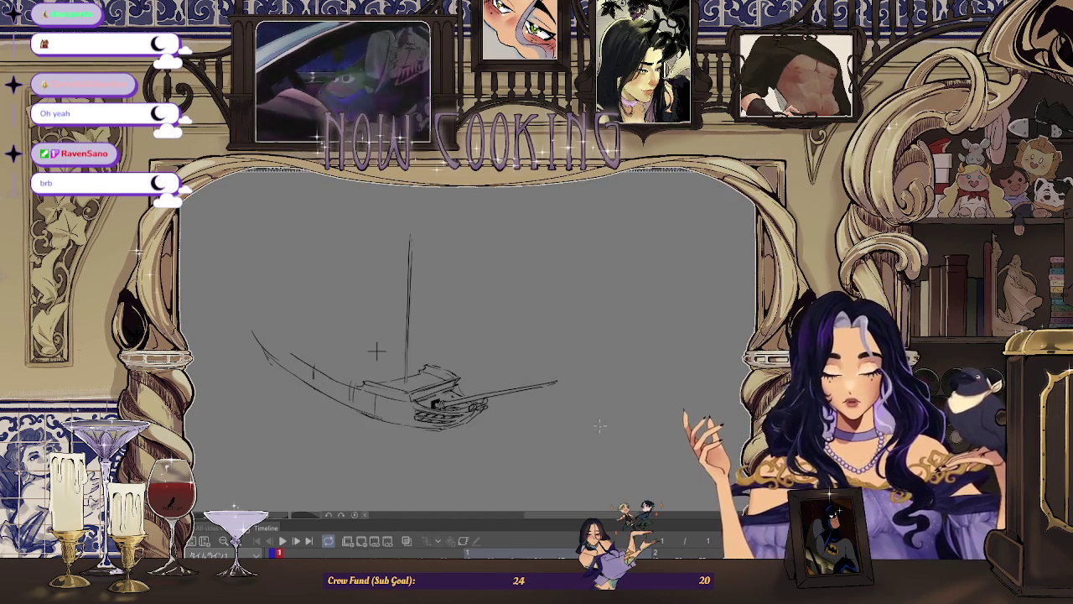
key("ctrl+plus")
key("ctrl+plus")
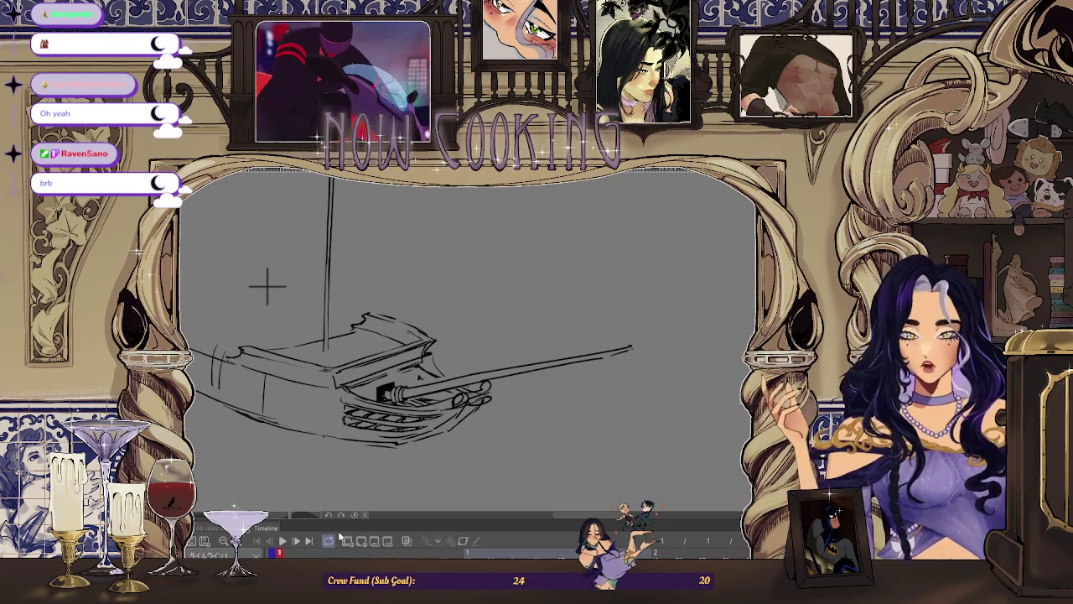
left_click_drag(604, 294, 579, 390)
key("ctrl+z")
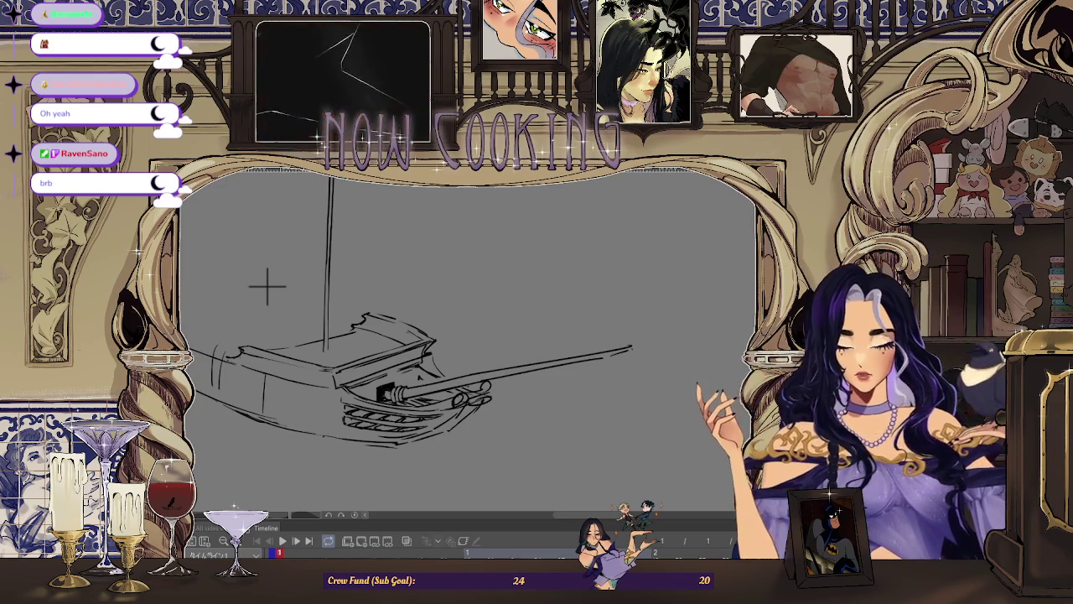
Mirror the view so the bow points left, zoom close and tilt slightly, then flip back
key("ctrl+minus")
key("ctrl+plus")
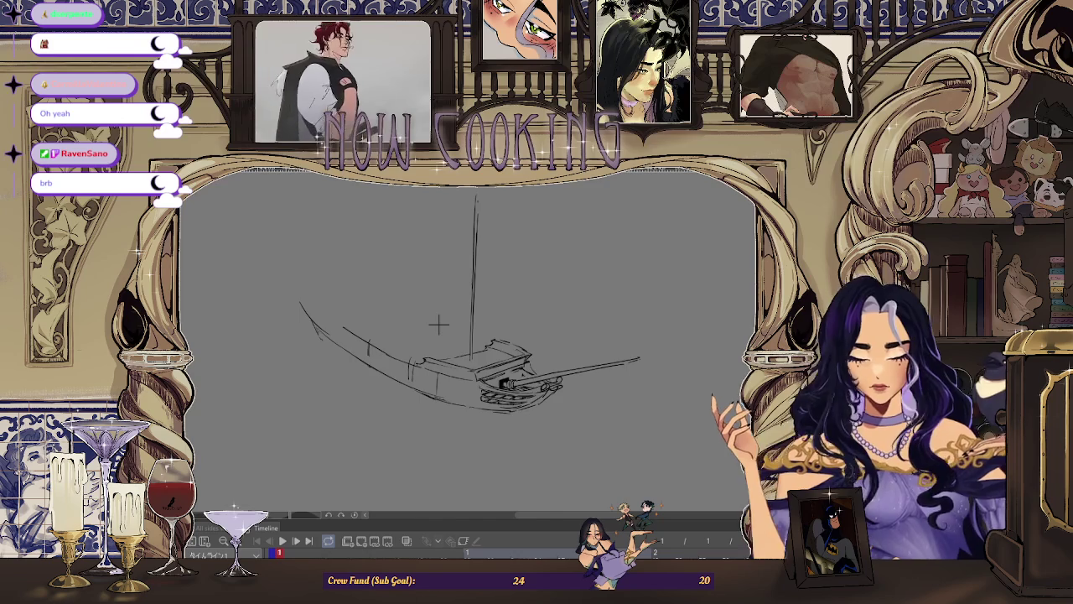
key("h")
key("ctrl+plus")
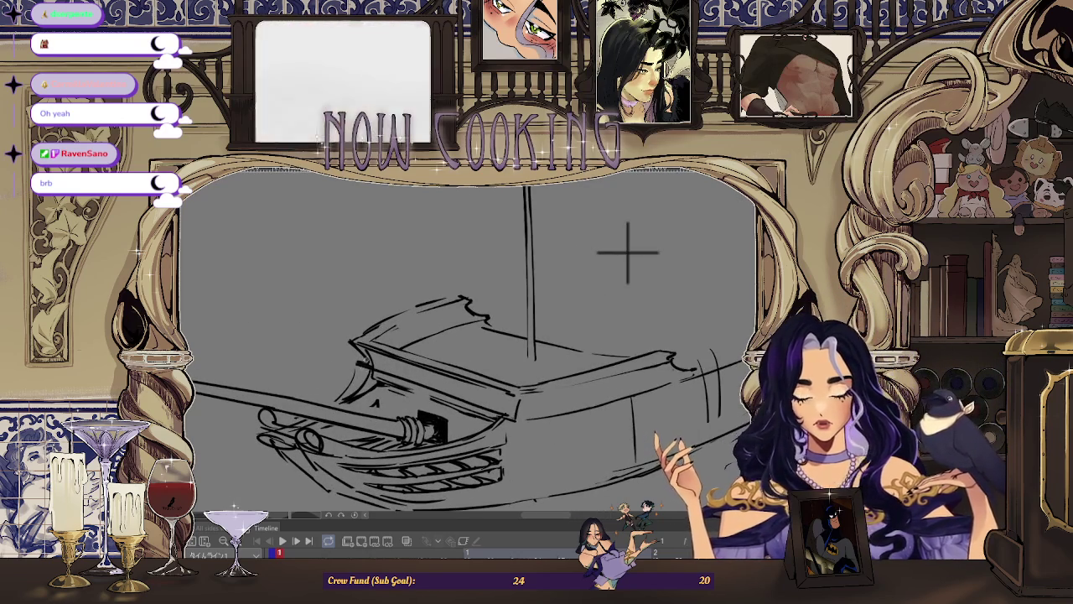
left_click_drag(627, 252, 613, 247)
key("ctrl+minus")
key("h")
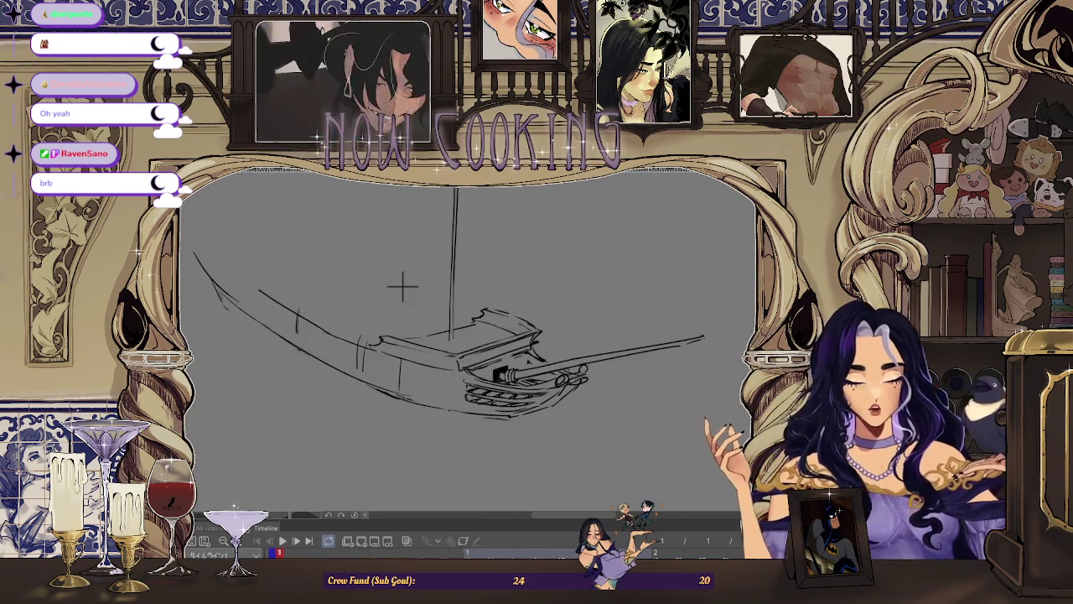
key("ctrl+plus")
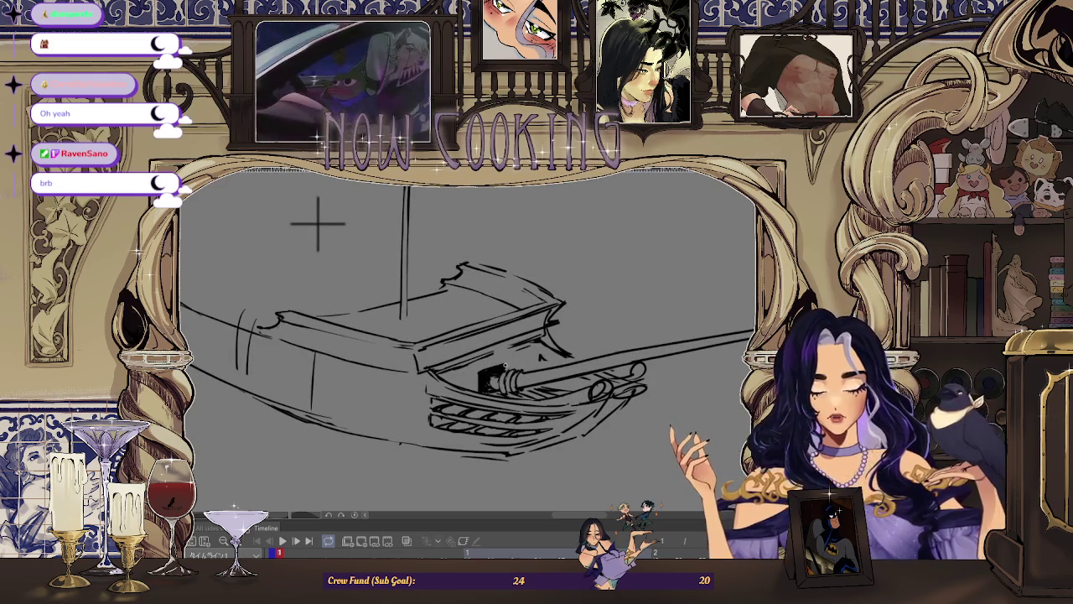
Mirror the view again and zoom between the whole ship and the bow details
scroll(434, 299, "down", 2)
scroll(406, 311, "down", 1)
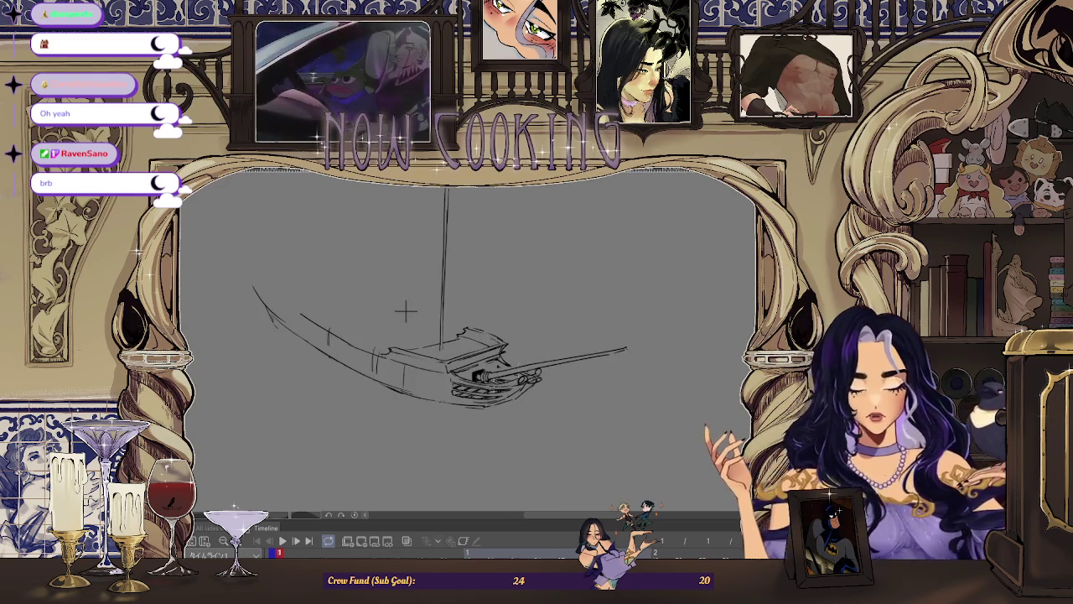
scroll(406, 311, "up", 2)
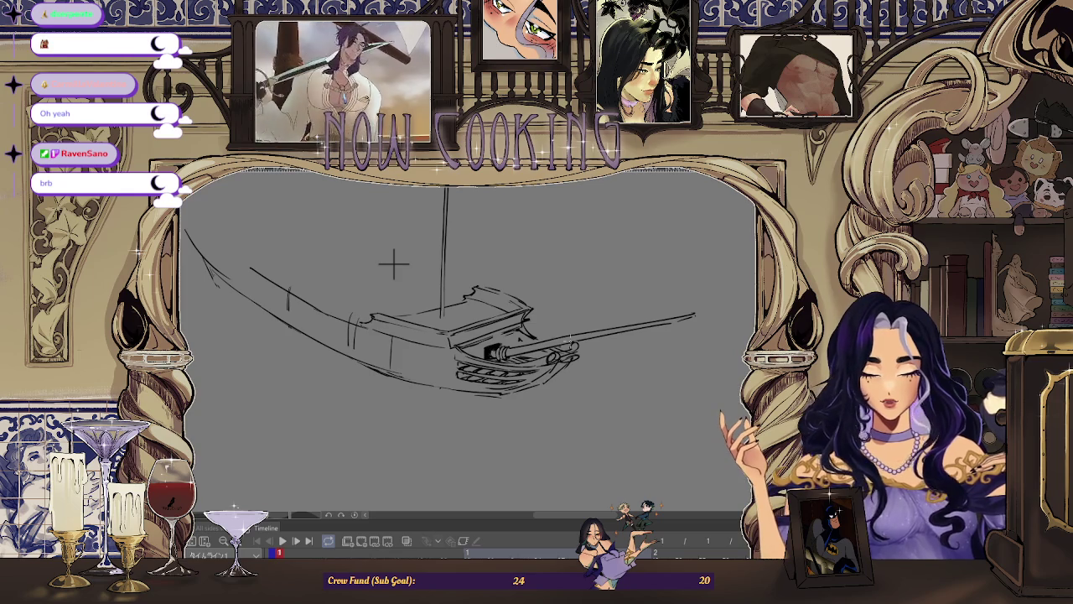
scroll(374, 257, "up", 1)
scroll(306, 236, "up", 1)
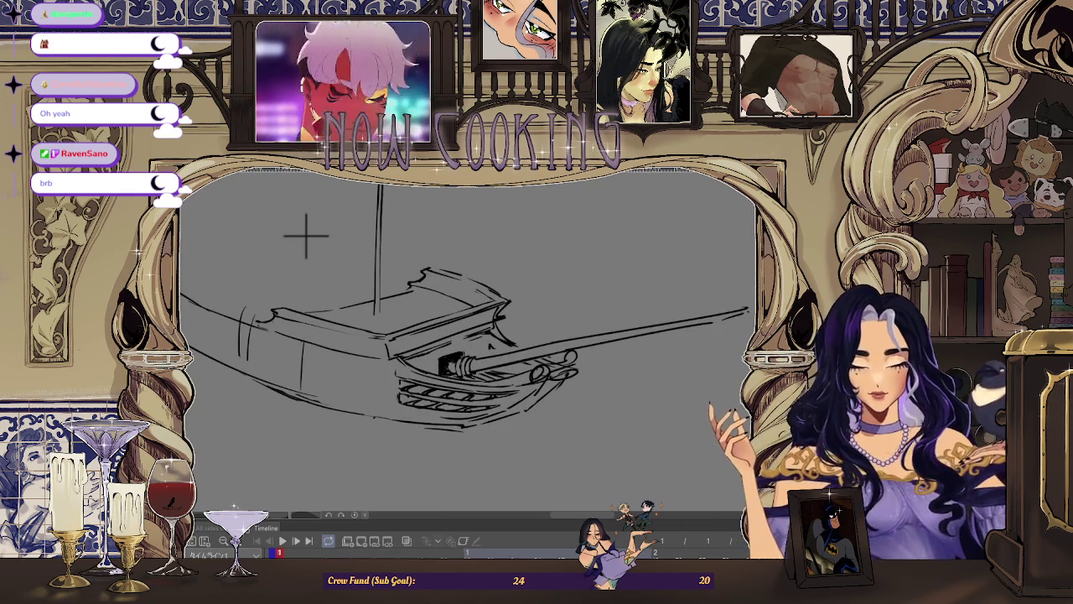
key("h")
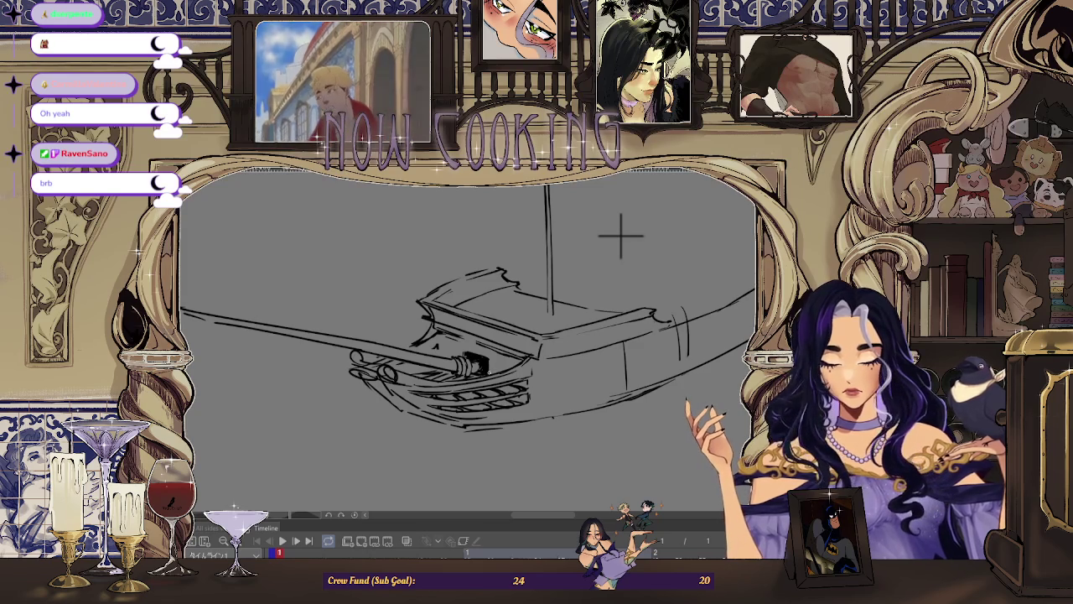
key("ctrl+minus")
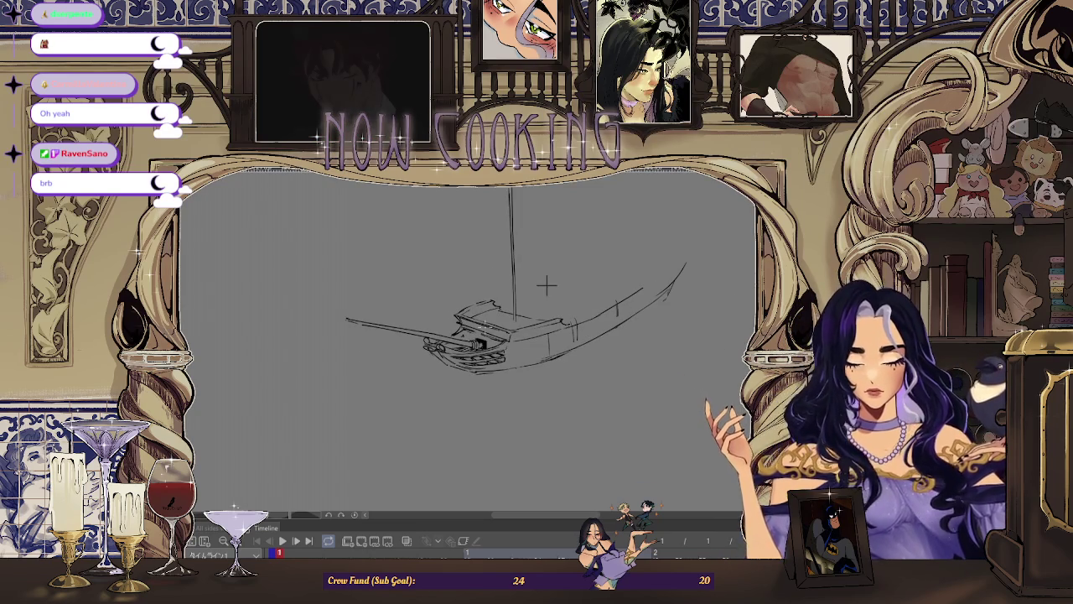
key("ctrl+plus")
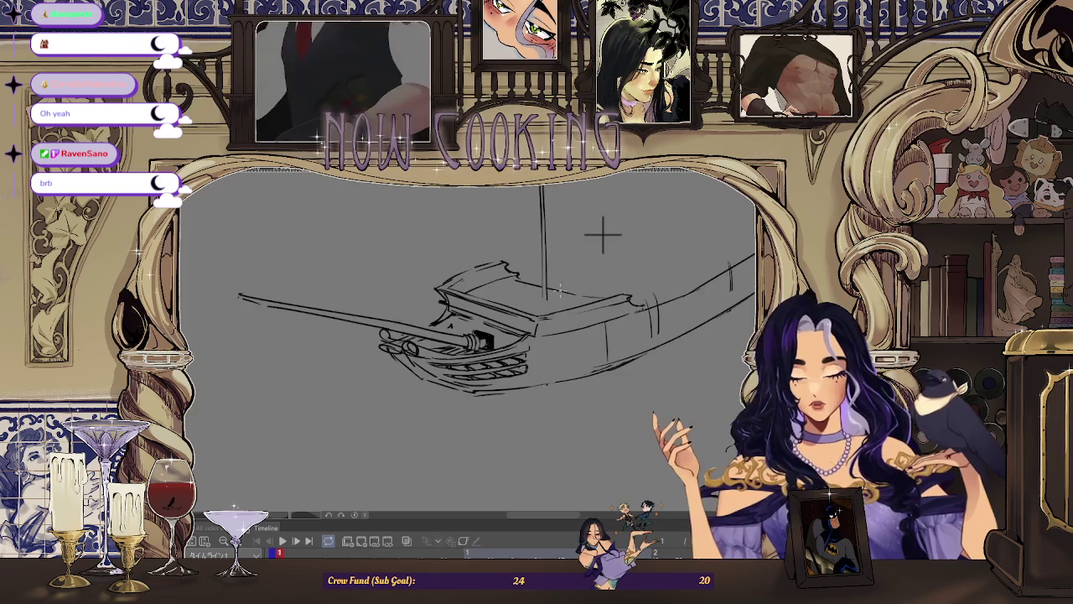
key("ctrl+plus")
key("ctrl+plus")
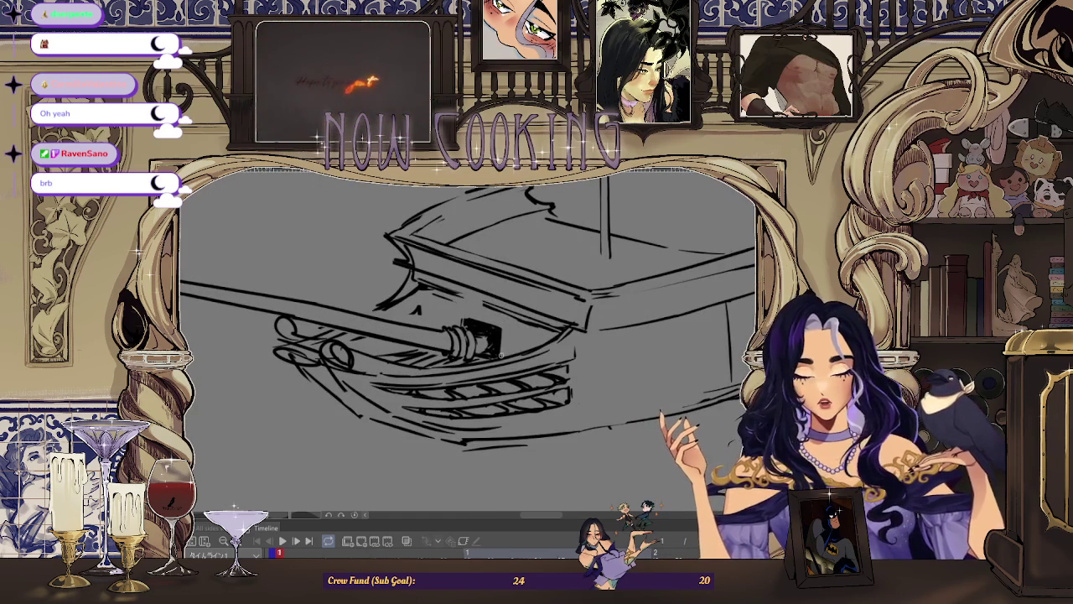
key("ctrl+minus")
key("ctrl+minus")
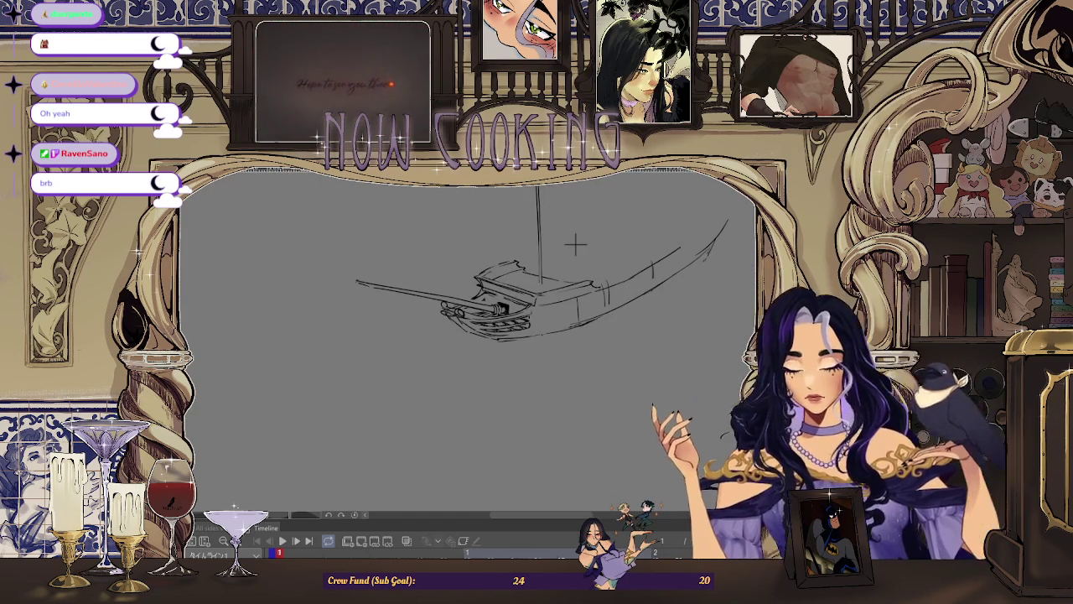
key("ctrl+plus")
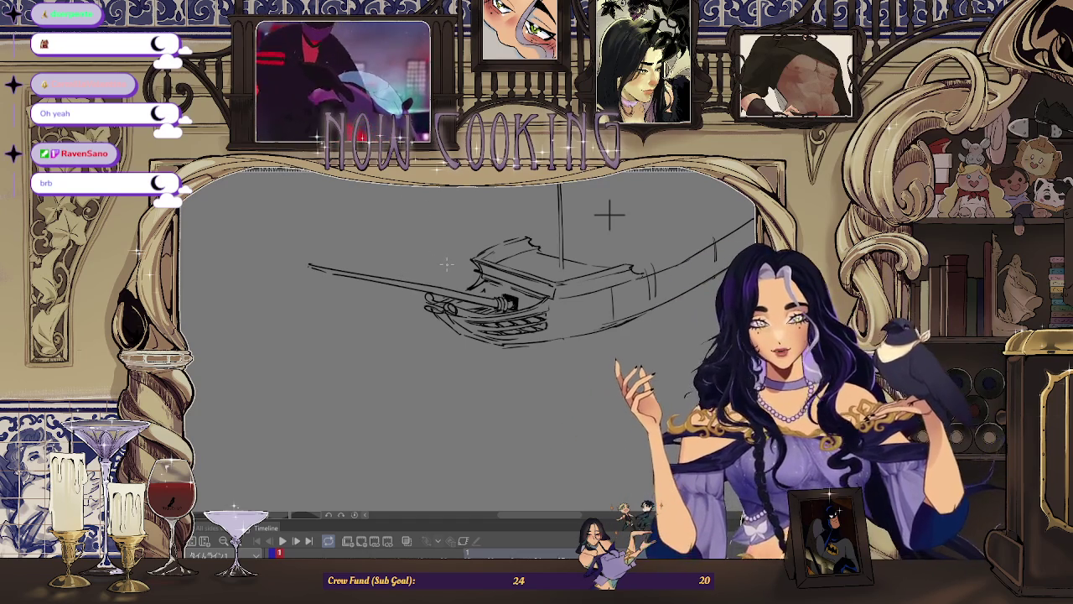
Flip the view back and forth while zooming, ending with the bow facing right
scroll(407, 287, "up", 3)
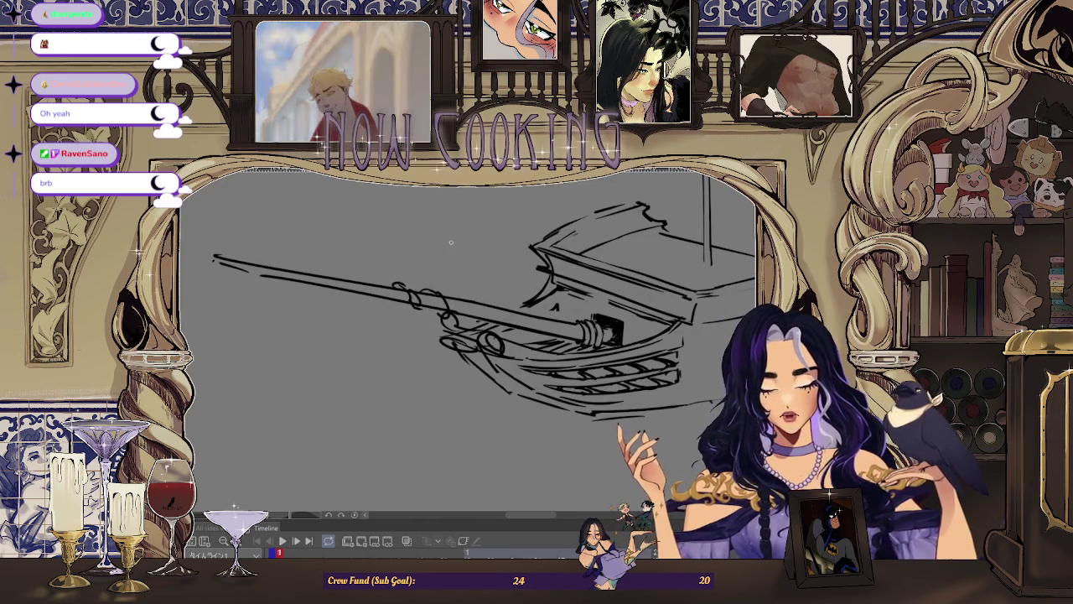
scroll(458, 293, "down", 3)
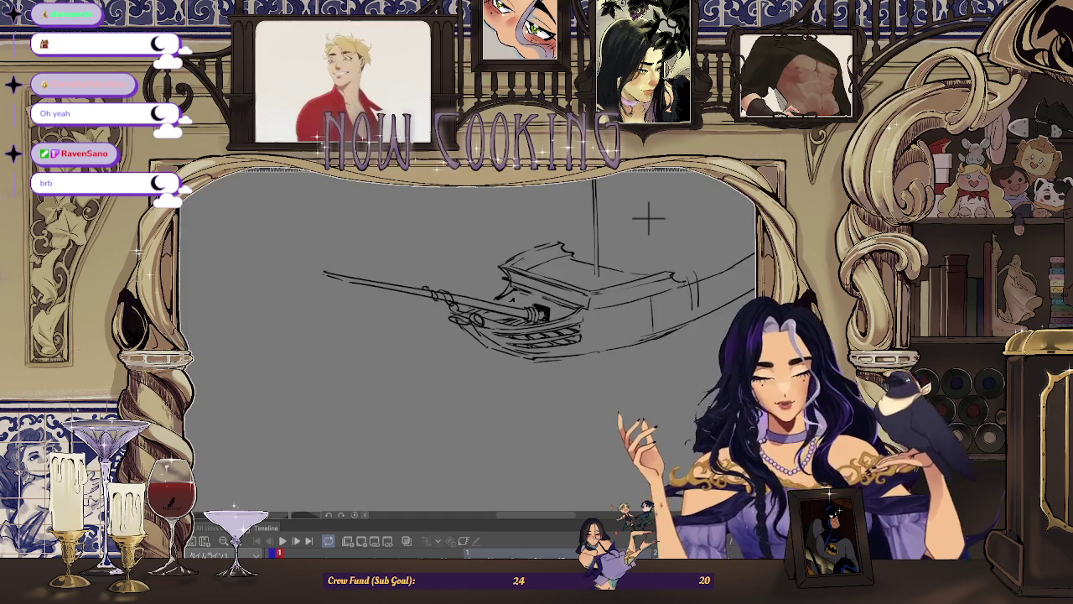
key("h")
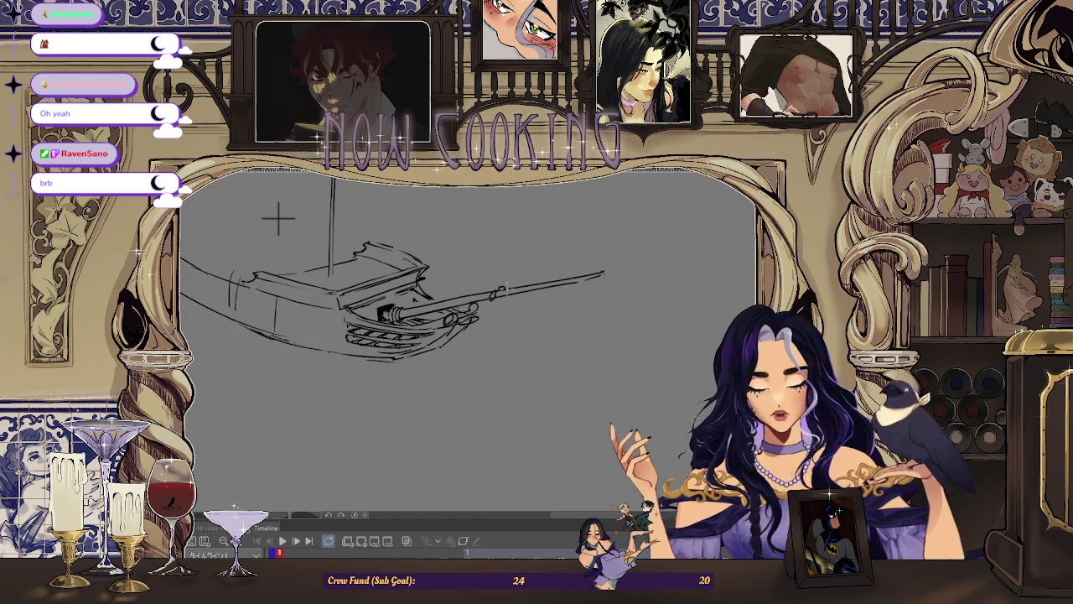
scroll(510, 289, "up", 2)
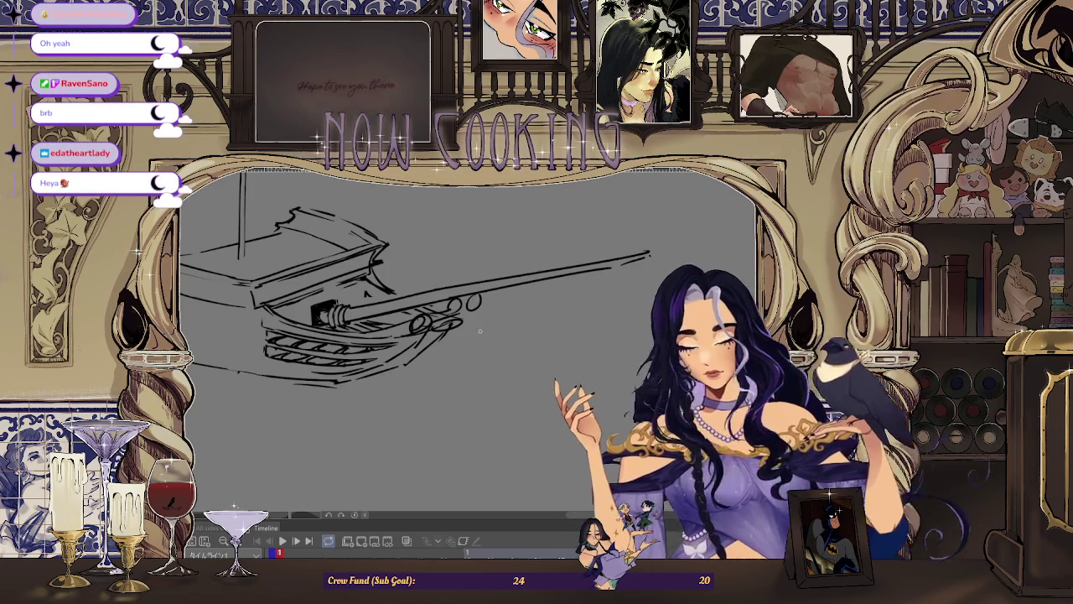
key("ctrl+minus")
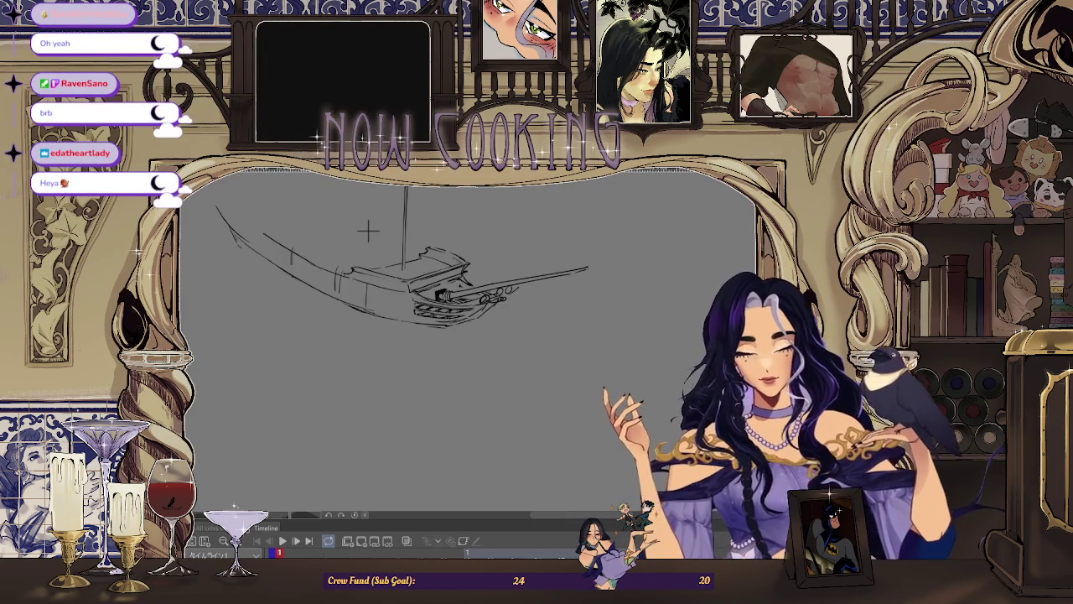
key("h")
key("ctrl+plus")
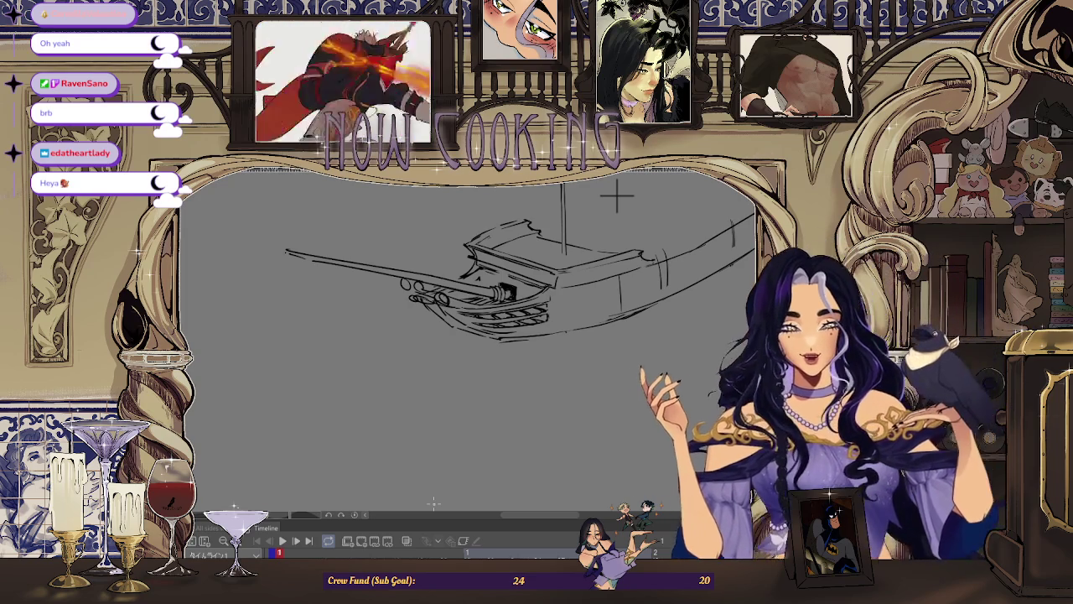
scroll(455, 262, "up", 1)
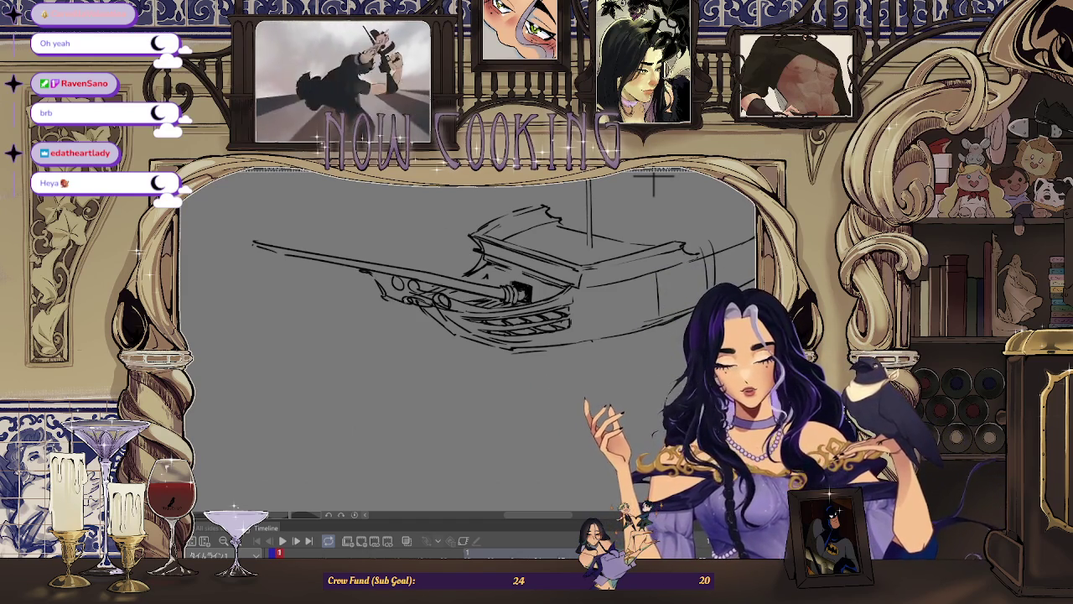
scroll(398, 275, "up", 3)
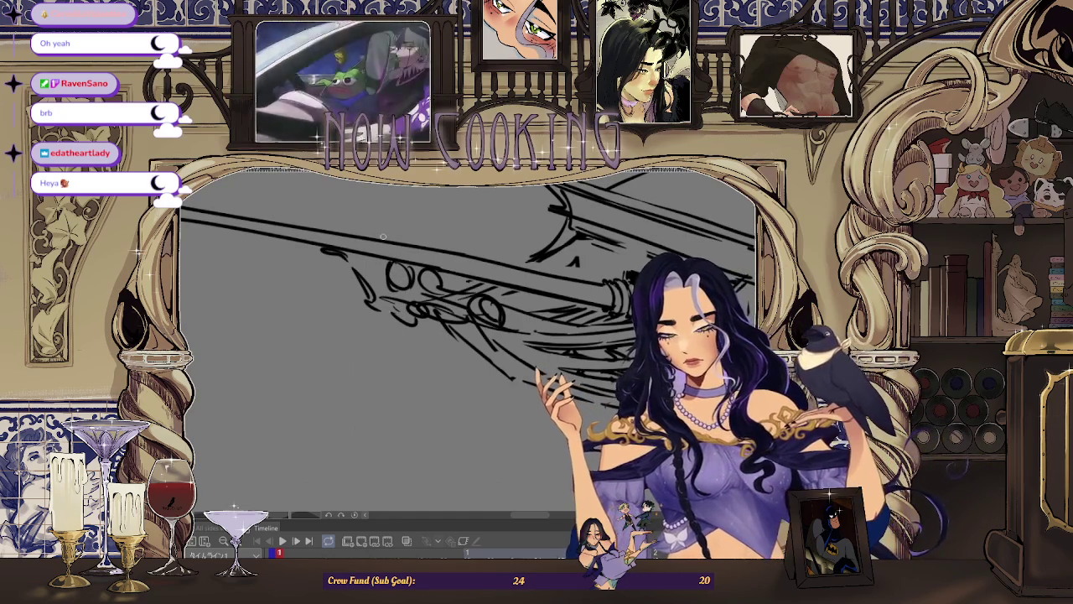
scroll(477, 319, "down", 3)
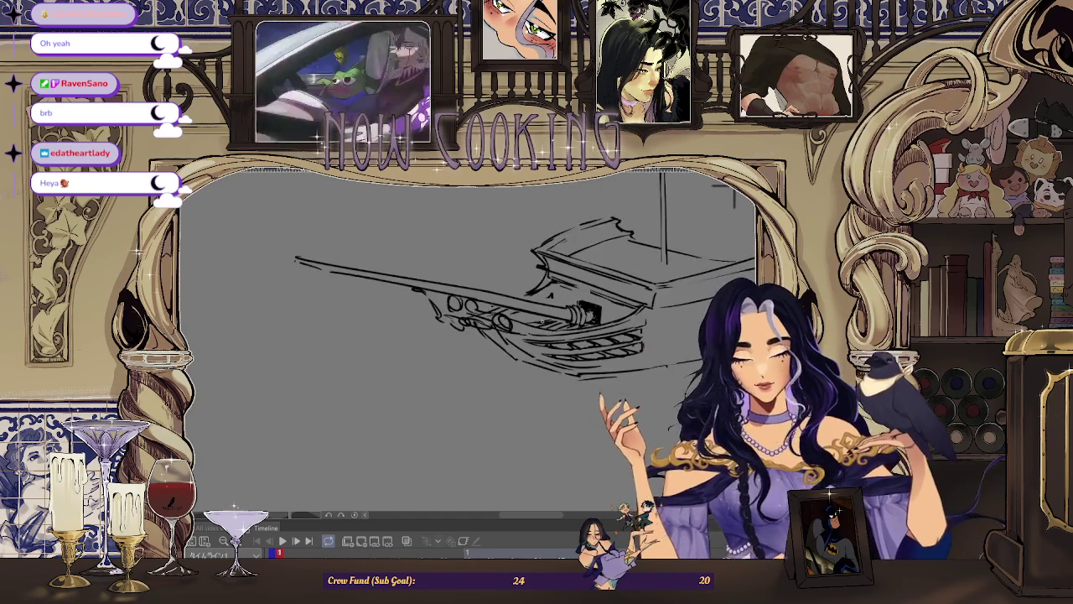
key("h")
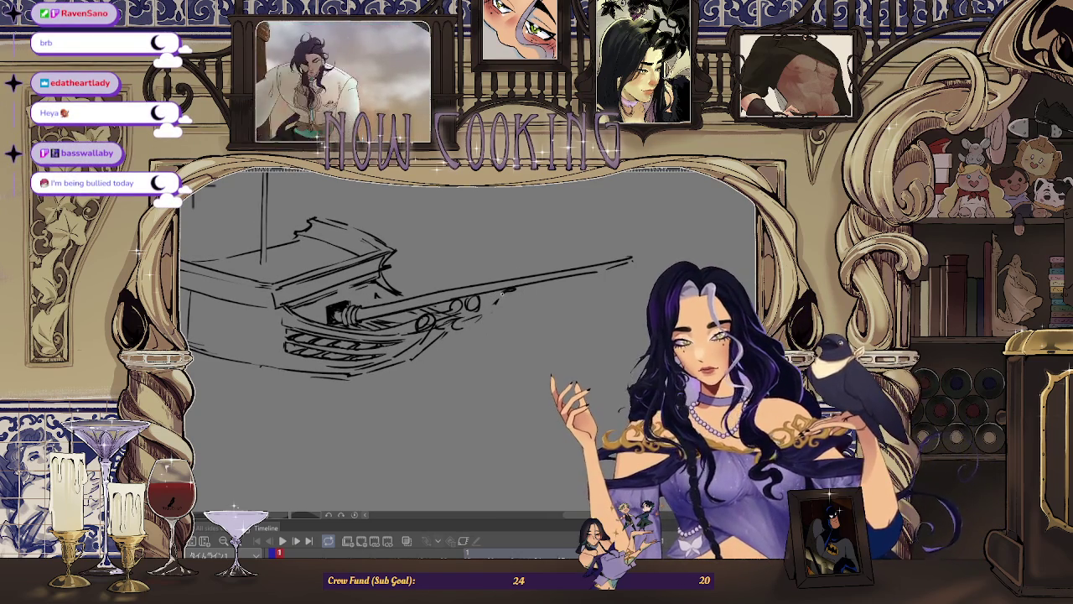
Sketch a short stroke at the bow beneath the bowsprit, then mirror the view to check it
scroll(451, 319, "up", 1)
scroll(473, 315, "up", 1)
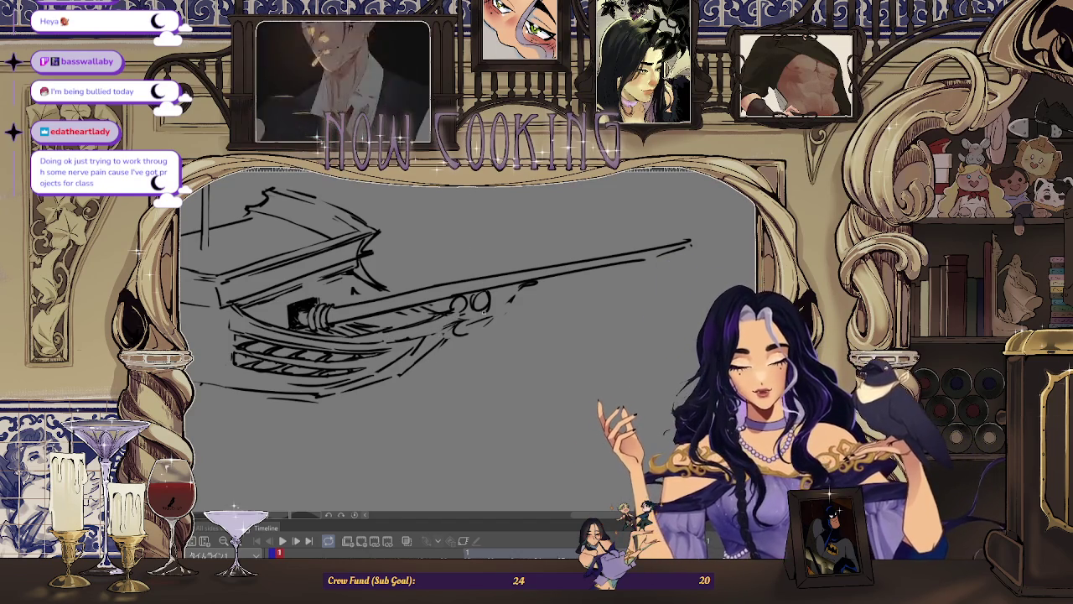
left_click_drag(454, 329, 459, 355)
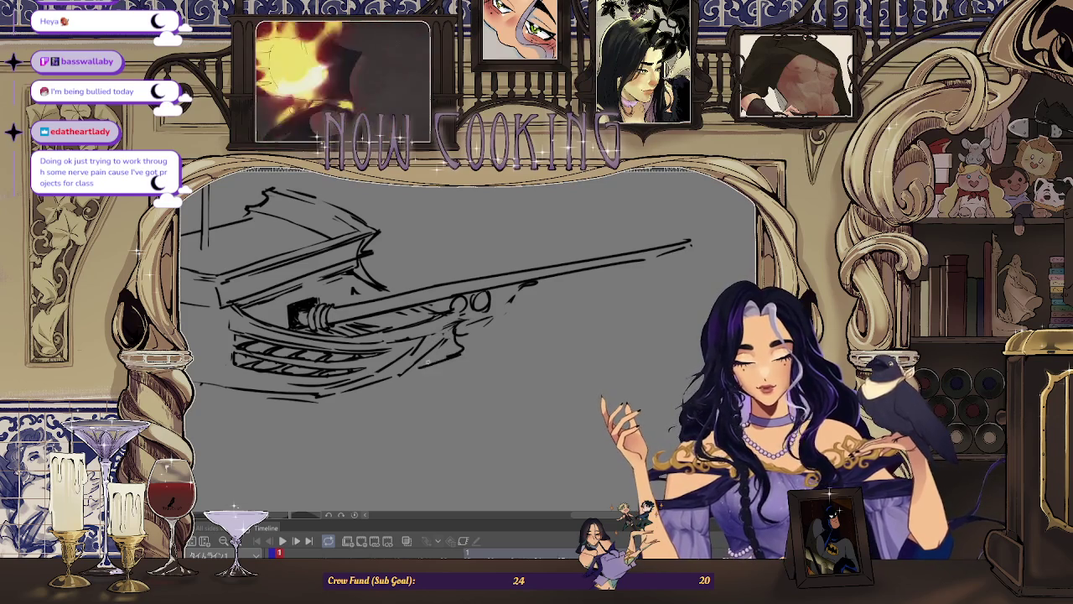
scroll(292, 223, "down", 2)
key("h")
scroll(457, 295, "up", 2)
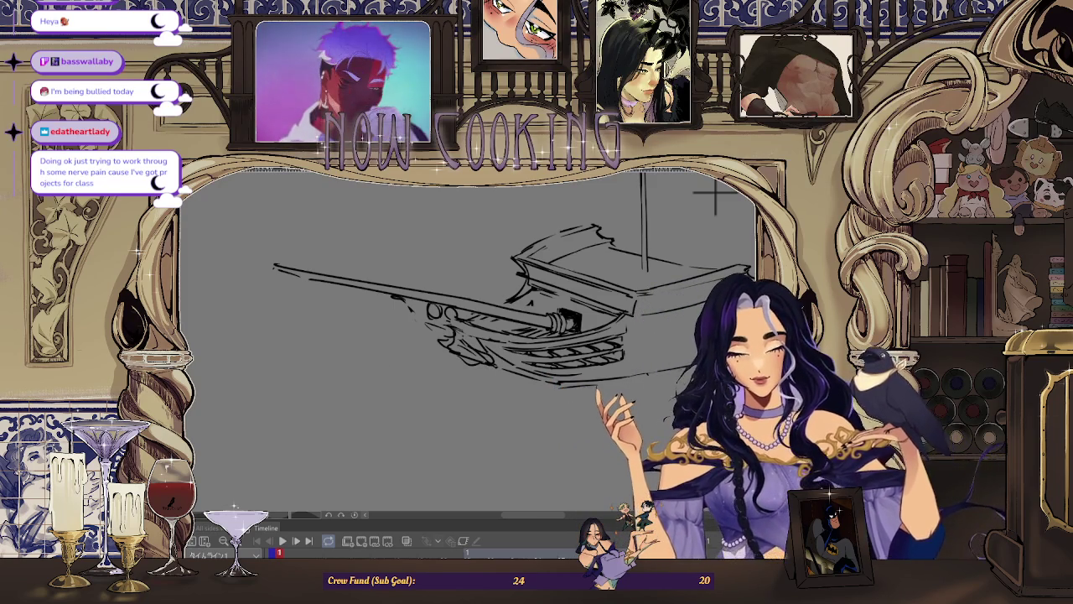
Flip the view, zoom in on the bow and rotate it to a comfortable drawing angle
key("h")
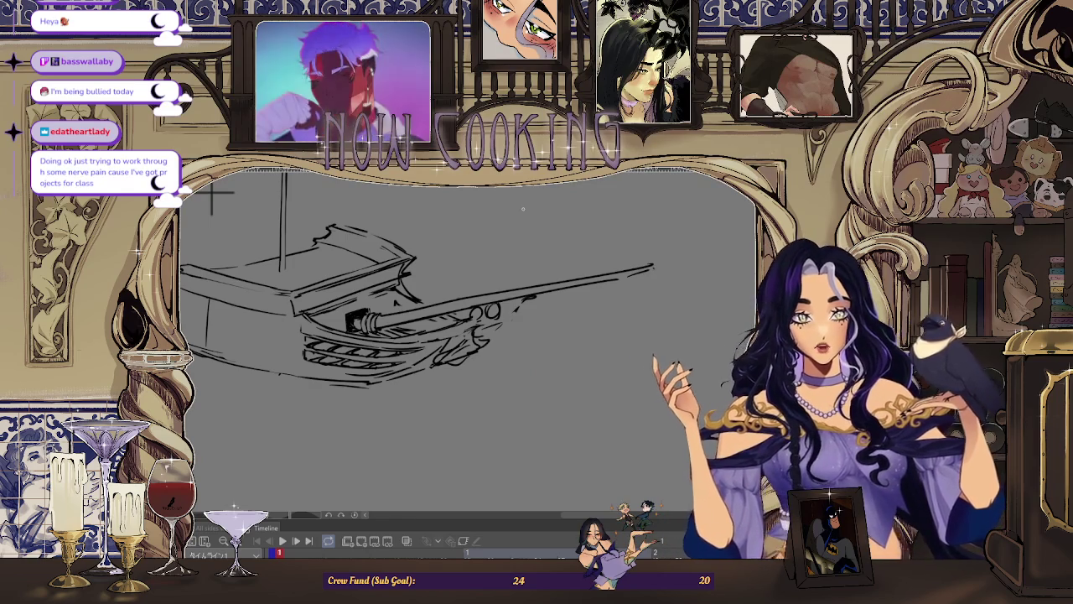
key("ctrl+plus")
key("ctrl+plus")
left_click_drag(484, 335, 414, 379)
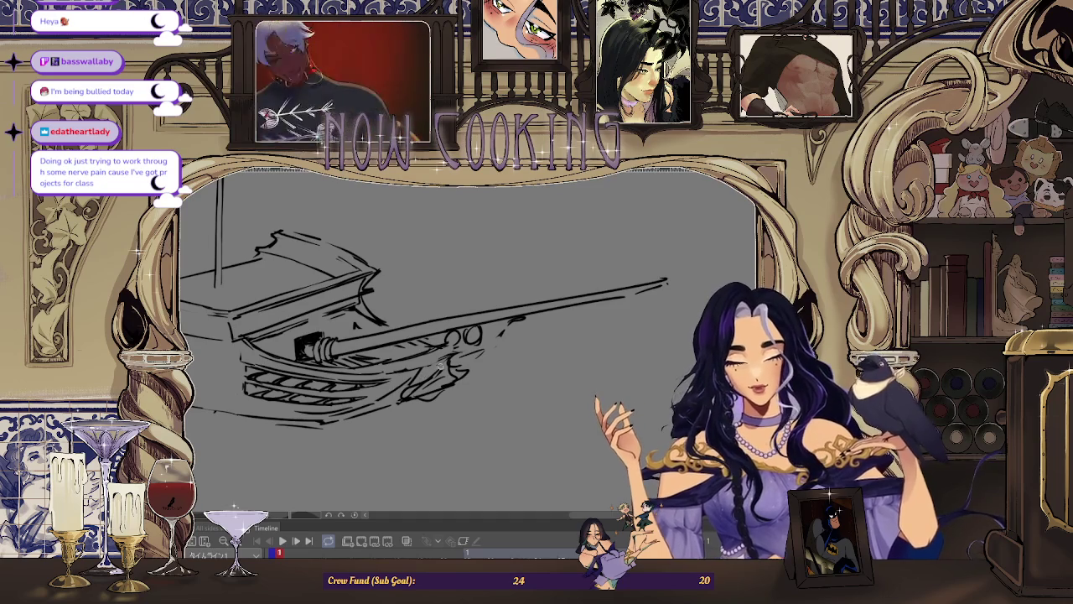
scroll(534, 311, "up", 3)
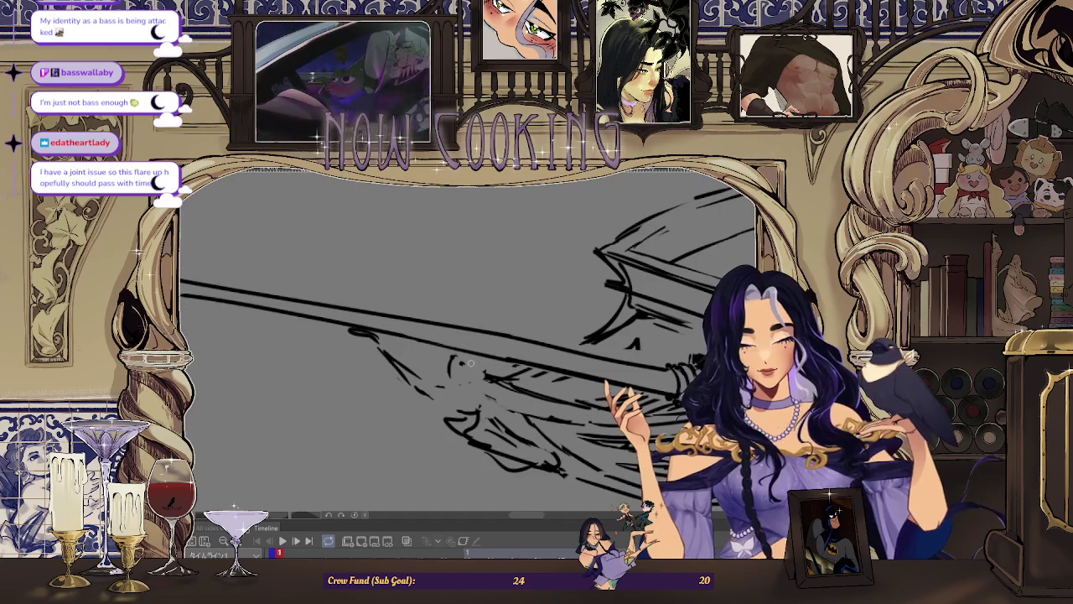
scroll(534, 310, "down", 3)
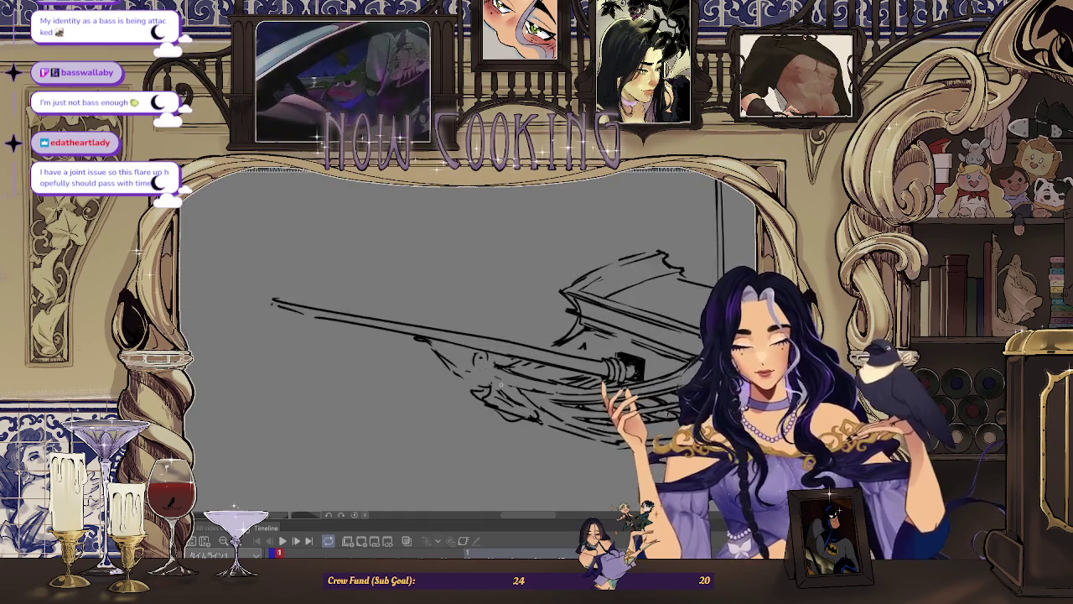
left_click_drag(534, 310, 506, 349)
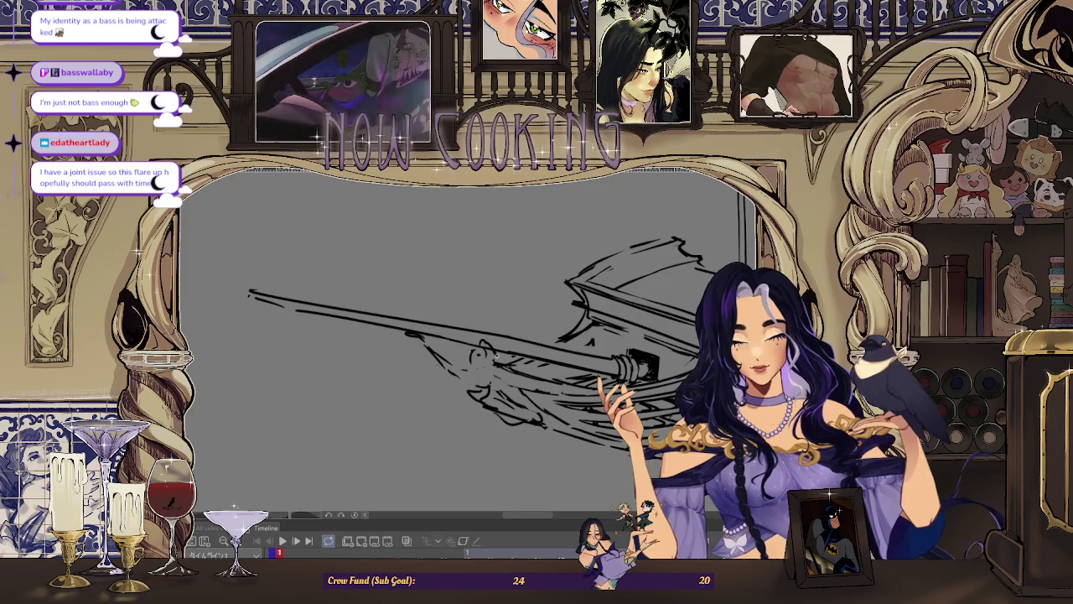
scroll(503, 357, "down", 2)
key("h")
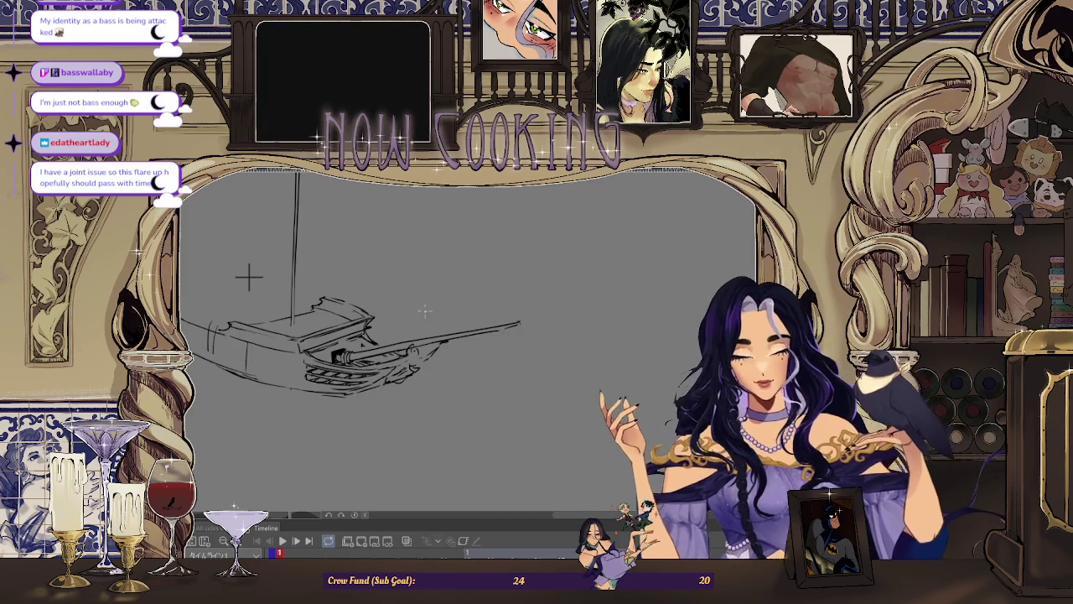
scroll(249, 276, "up", 3)
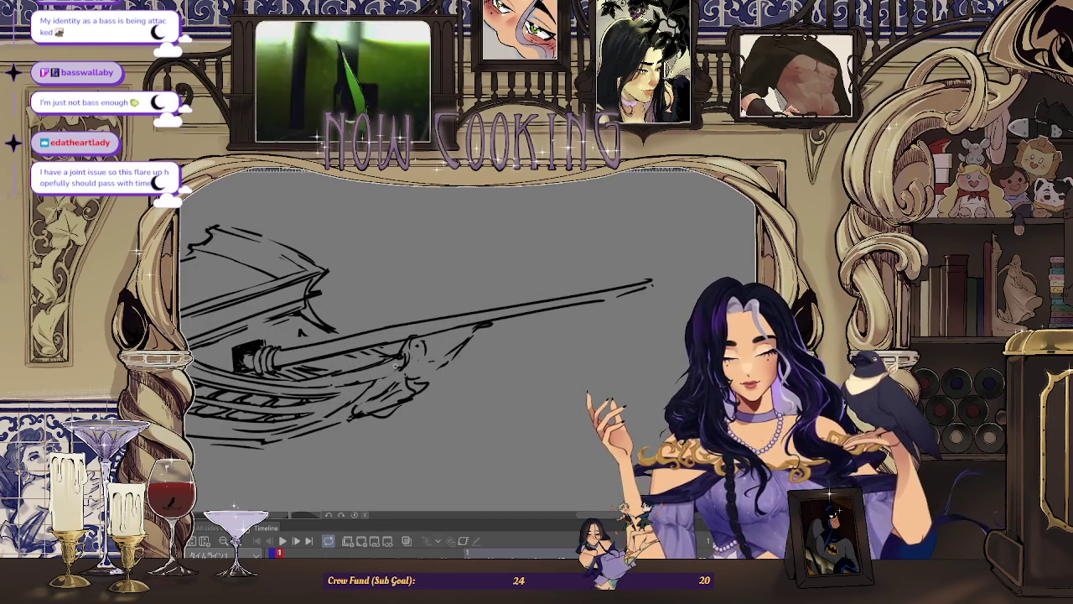
left_click_drag(435, 410, 435, 356)
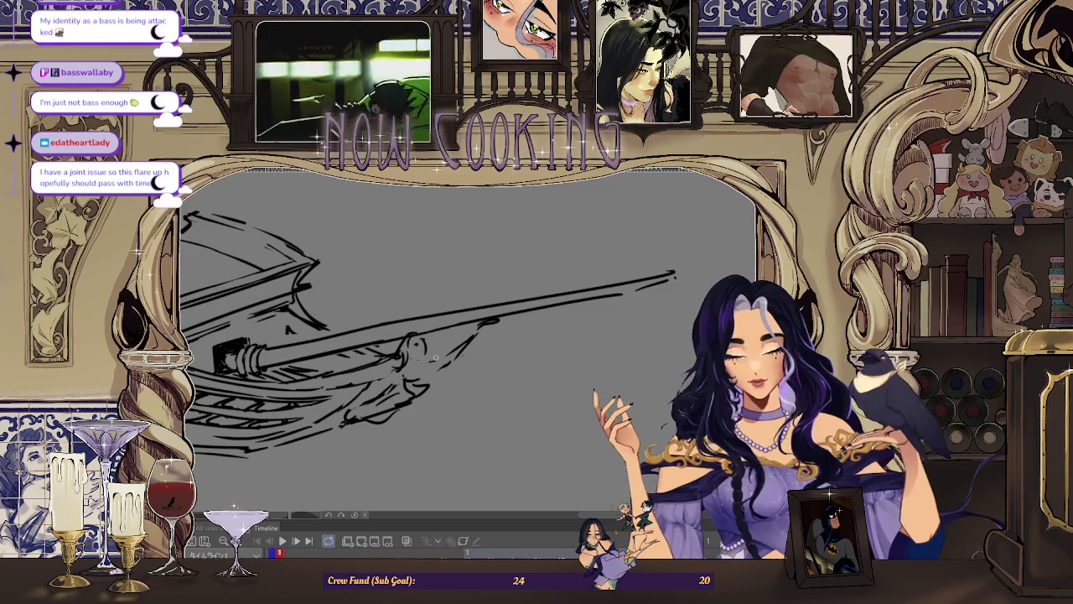
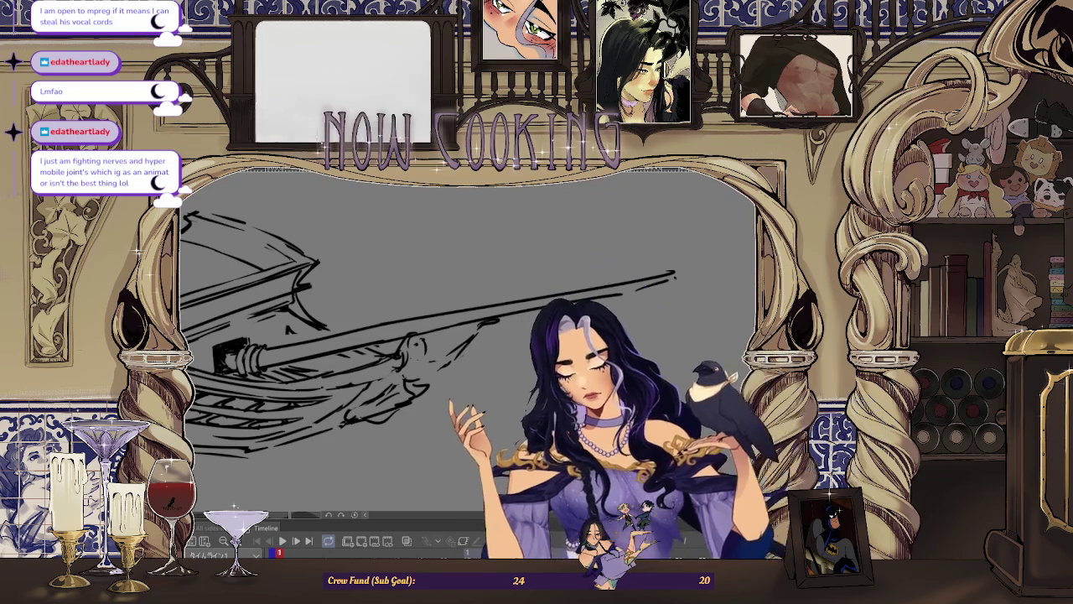
Rotate the view so the mast stands upright and zoom toward the bow
scroll(251, 263, "down", 3)
mouse_move(251, 263)
left_mouse_down()
mouse_move(293, 282)
mouse_move(635, 288)
left_mouse_up()
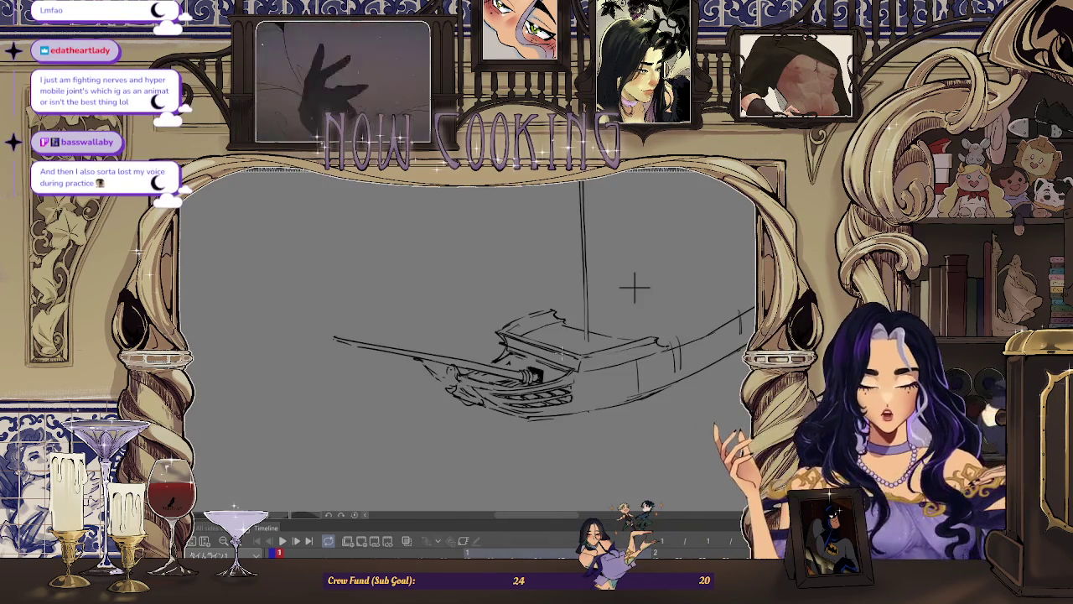
scroll(719, 223, "up", 1)
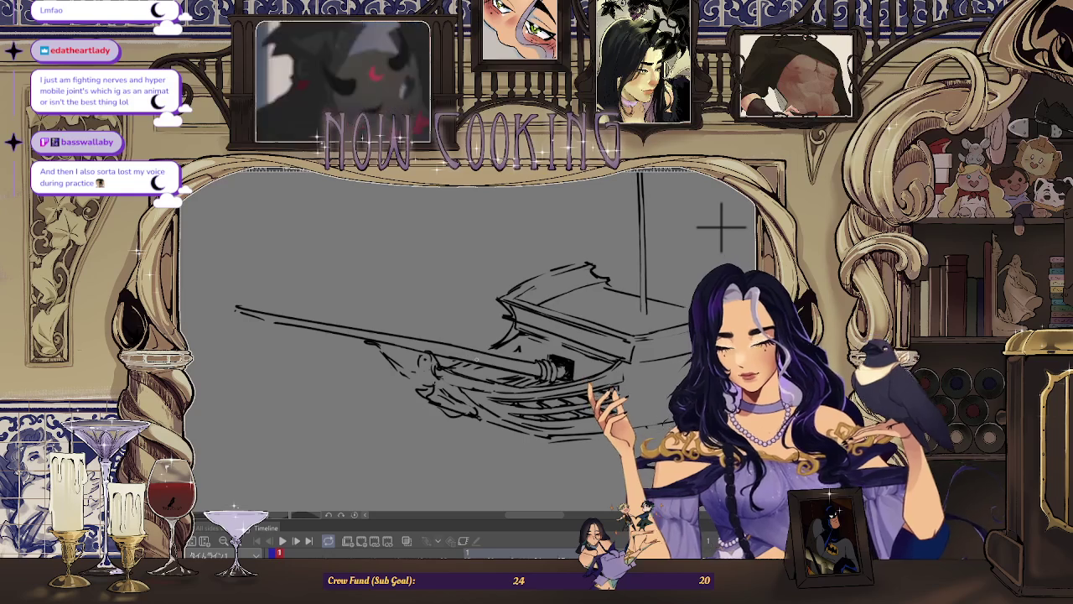
scroll(719, 224, "up", 1)
scroll(480, 417, "up", 1)
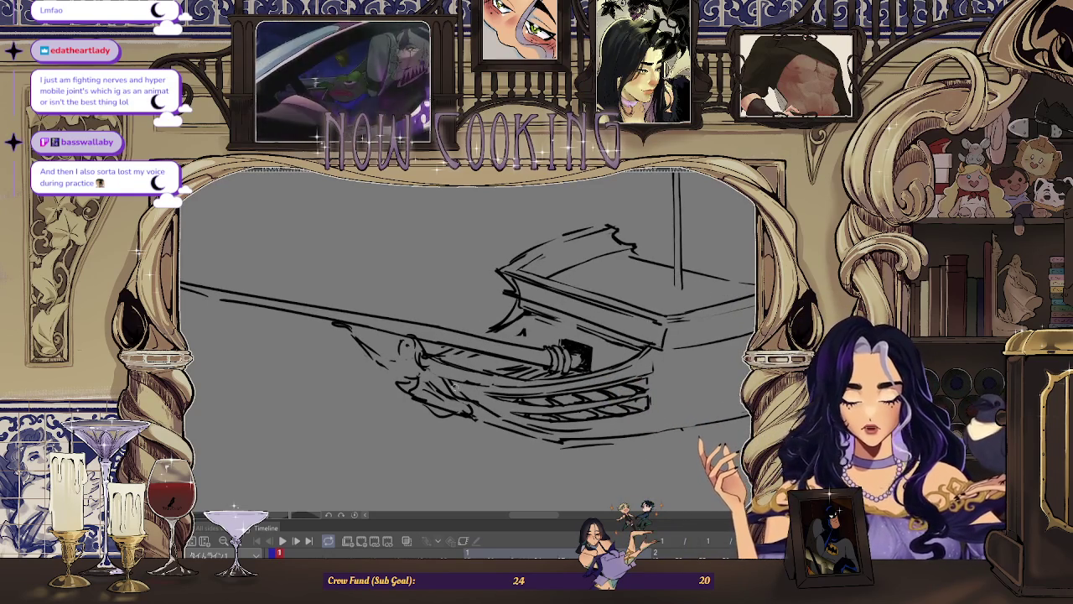
scroll(707, 239, "down", 1)
scroll(661, 300, "down", 1)
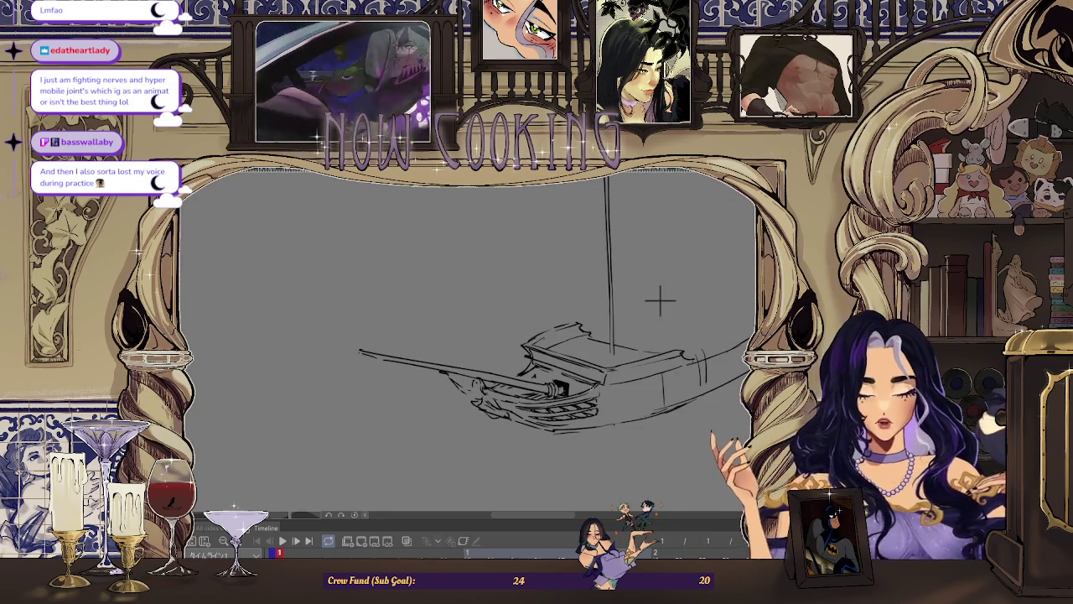
Mirror the view and zoom in and out to check the sketch
key("h")
scroll(448, 319, "up", 2)
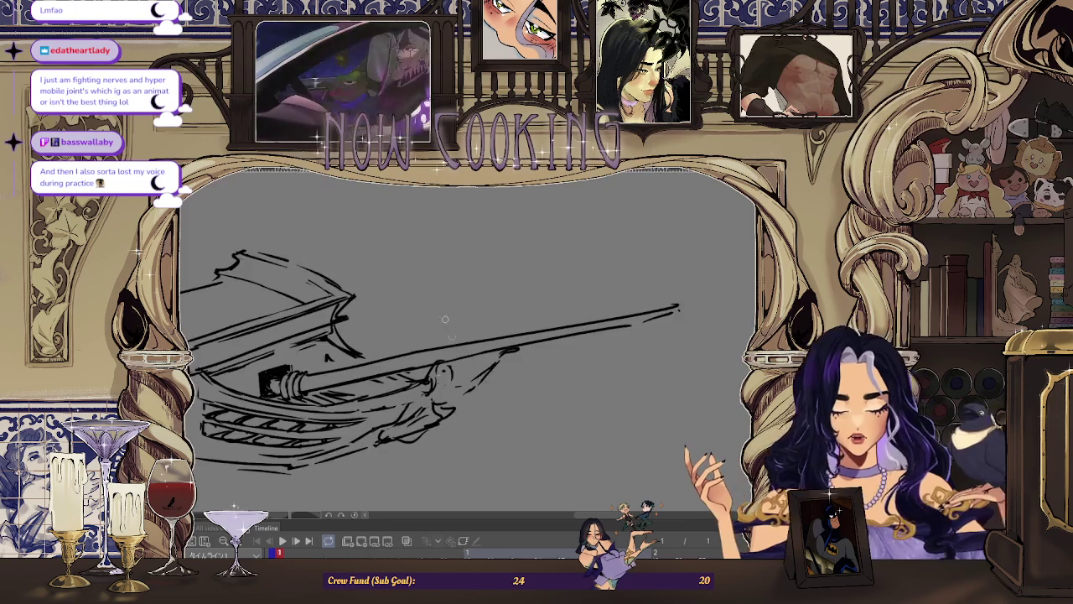
scroll(426, 389, "up", 1)
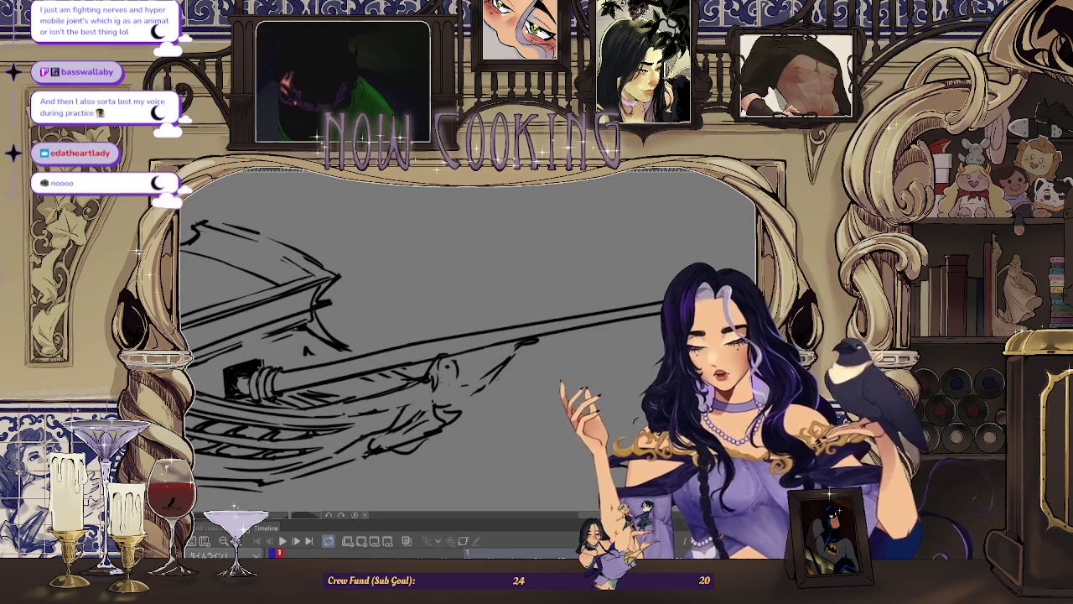
scroll(199, 272, "down", 2)
scroll(199, 273, "up", 2)
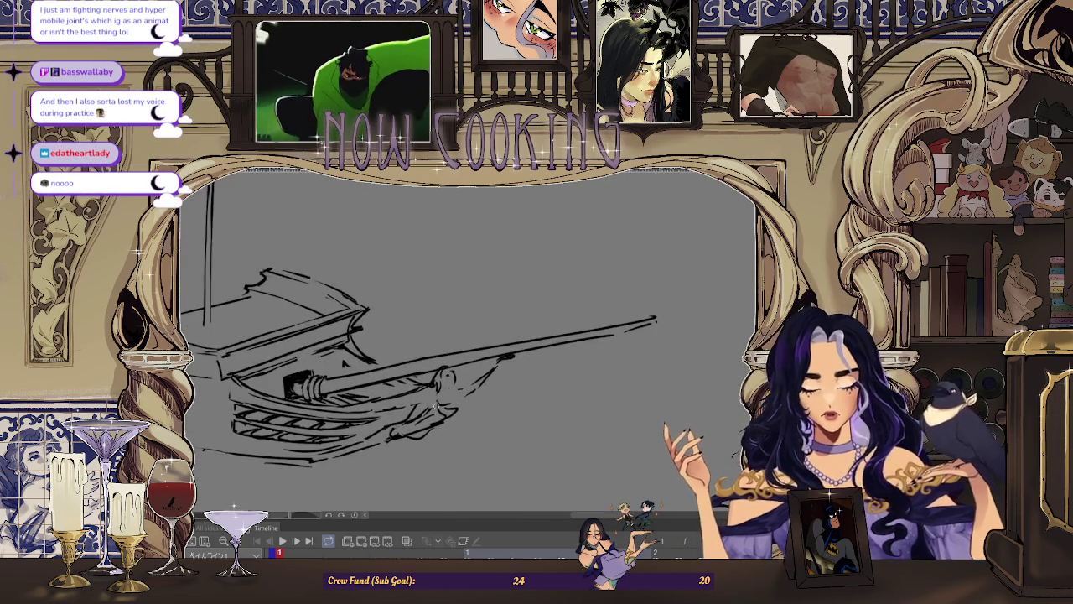
scroll(248, 298, "down", 3)
scroll(437, 431, "up", 2)
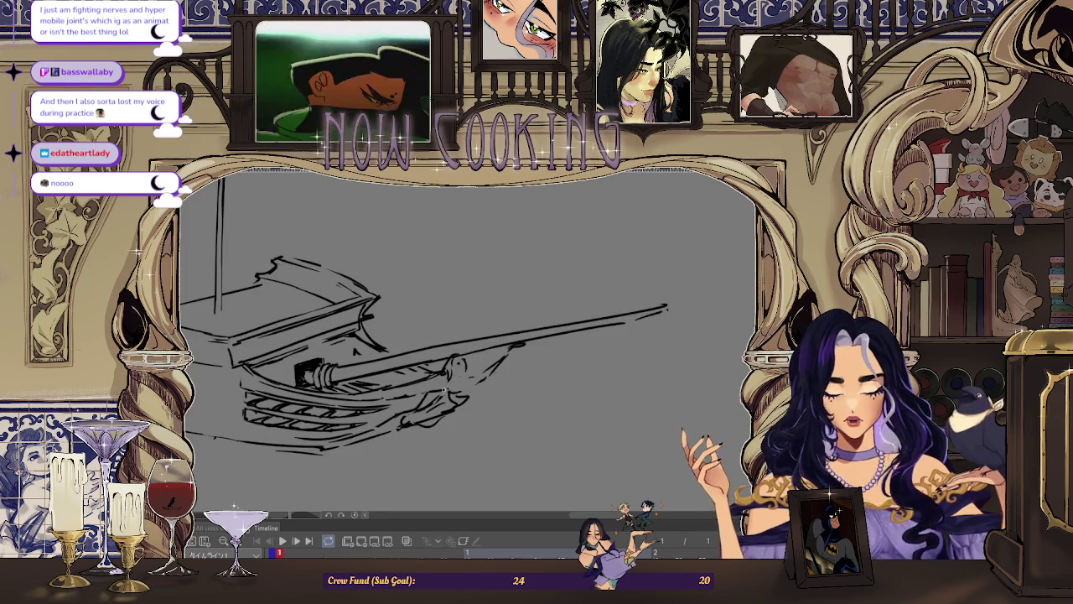
Mirror the view and back, ending zoomed in on the bow and figurehead
key("minus")
key("m")
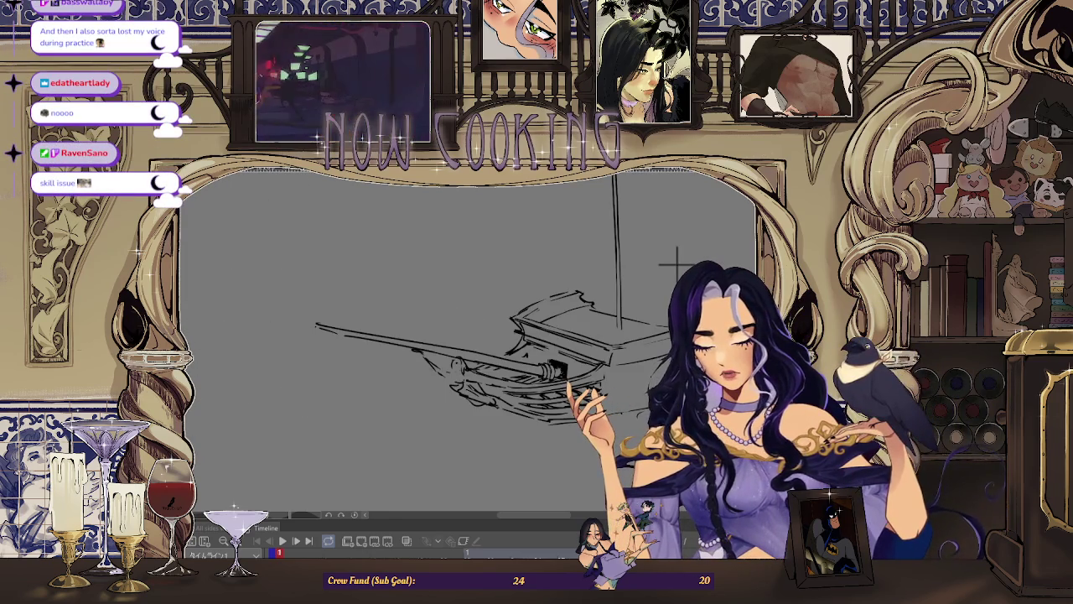
key("ctrl+plus")
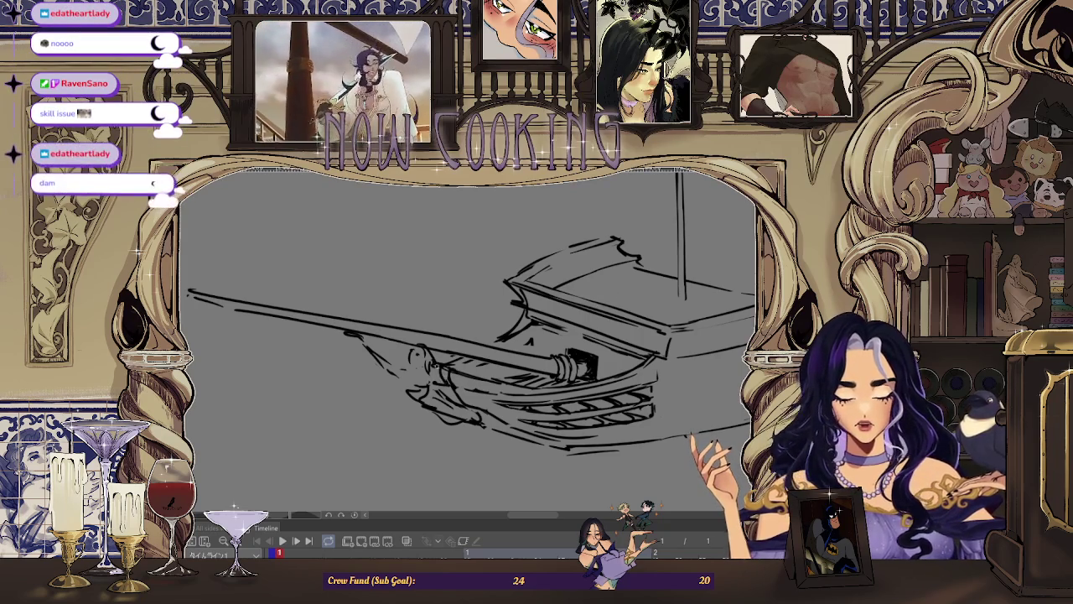
key("minus")
key("h")
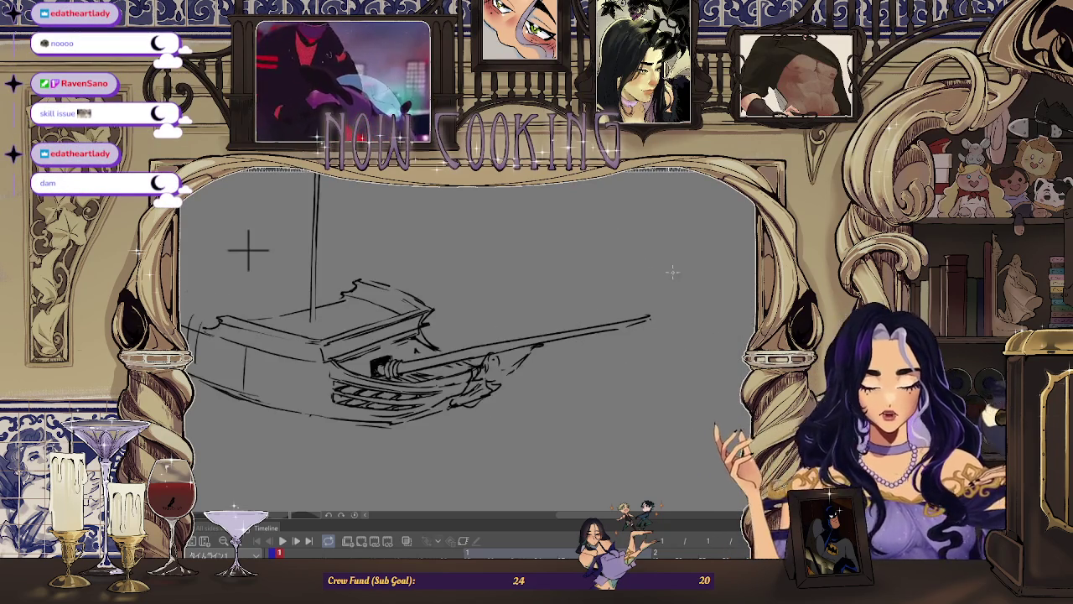
key("ctrl+plus")
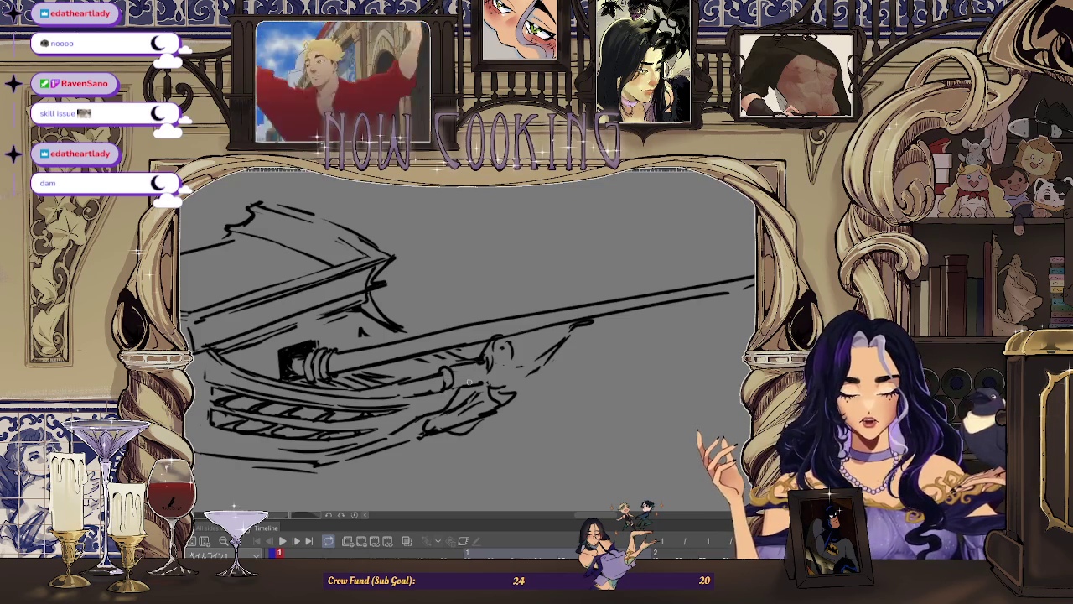
scroll(473, 381, "up", 2)
scroll(220, 210, "down", 2)
scroll(328, 263, "down", 2)
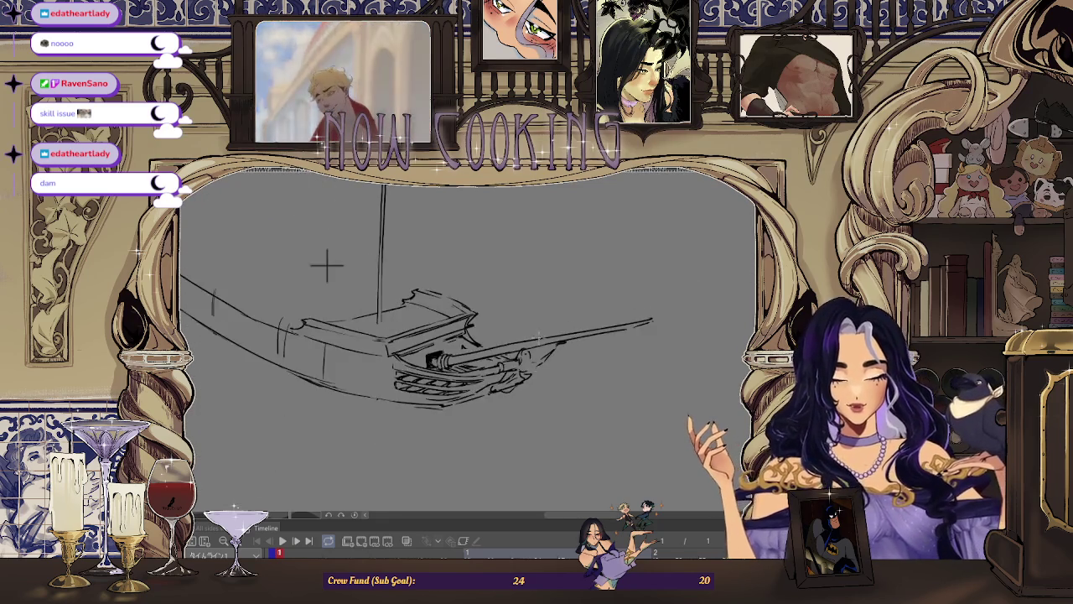
scroll(327, 263, "up", 3)
scroll(523, 359, "down", 1)
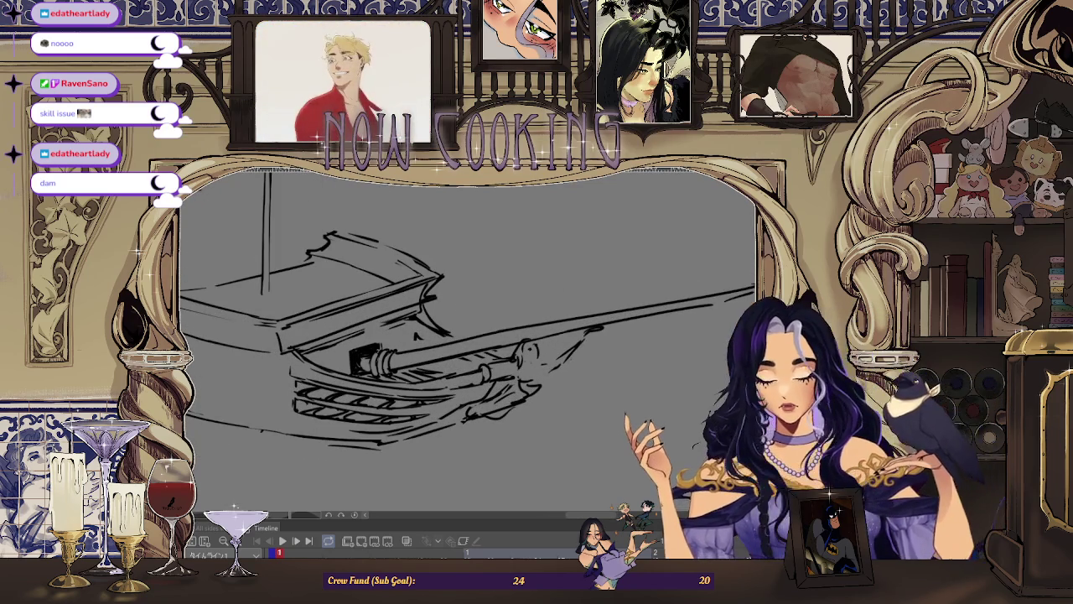
scroll(523, 359, "up", 2)
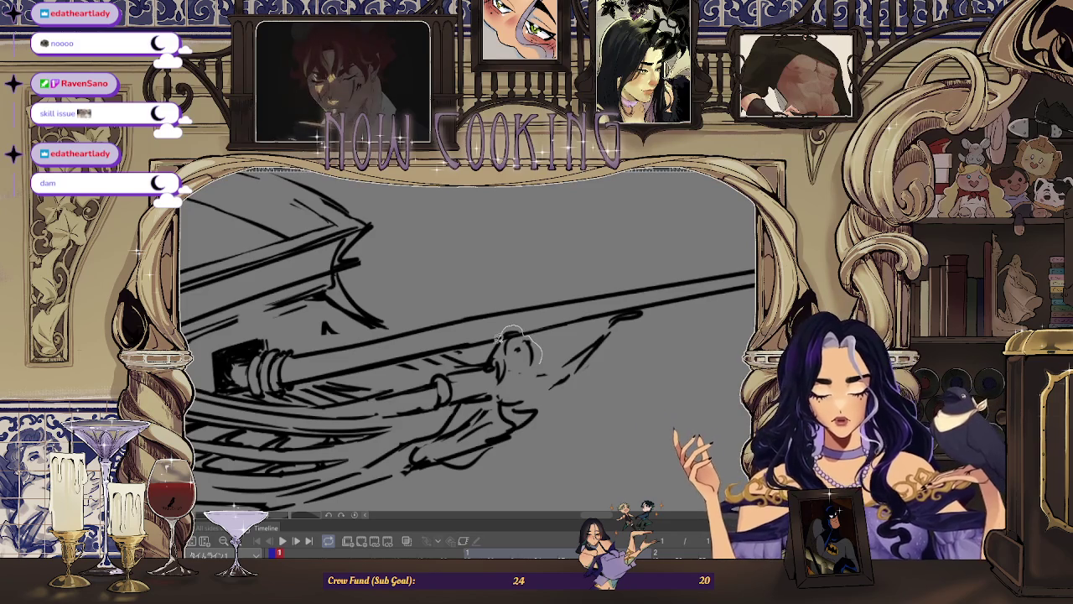
Transform the selected figurehead to shift it slightly right and make it narrower
mouse_move(485, 365)
left_mouse_down()
mouse_move(508, 391)
mouse_move(515, 374)
left_mouse_up()
key("ctrl+t")
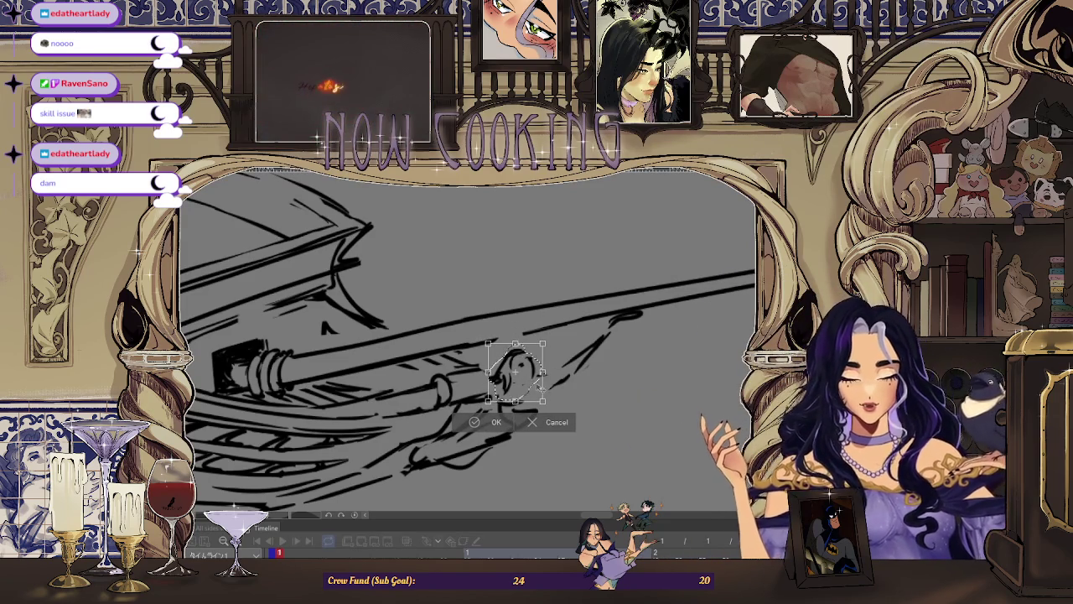
left_click_drag(513, 373, 515, 375)
key("Return")
left_click(399, 426)
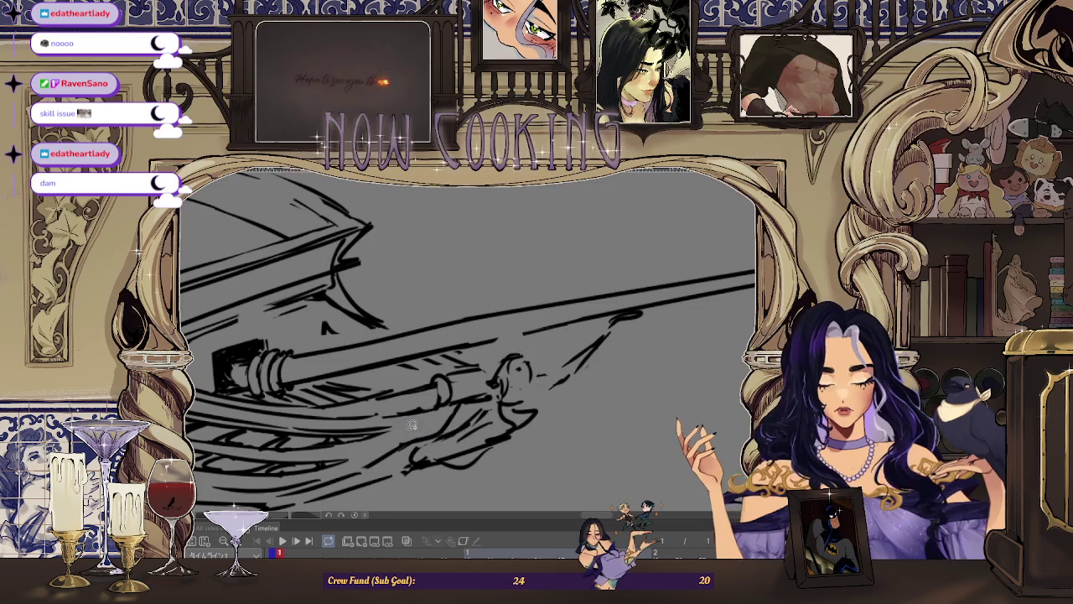
Mirror the view to check the whole boat, then restore the bowsprit pointing right
scroll(470, 336, "down", 3)
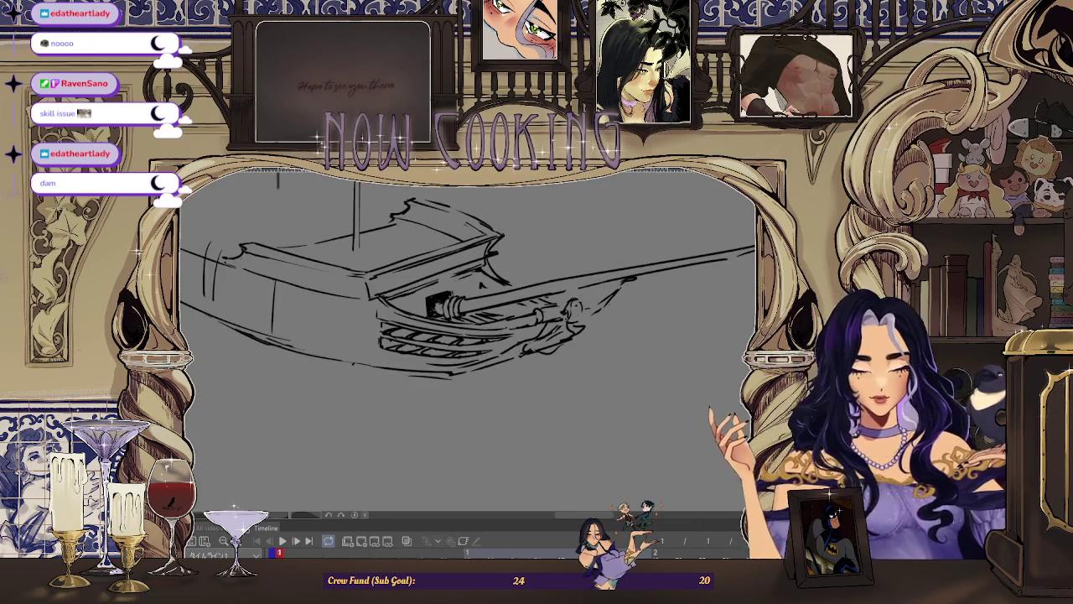
scroll(551, 240, "down", 3)
key("h")
scroll(551, 239, "up", 3)
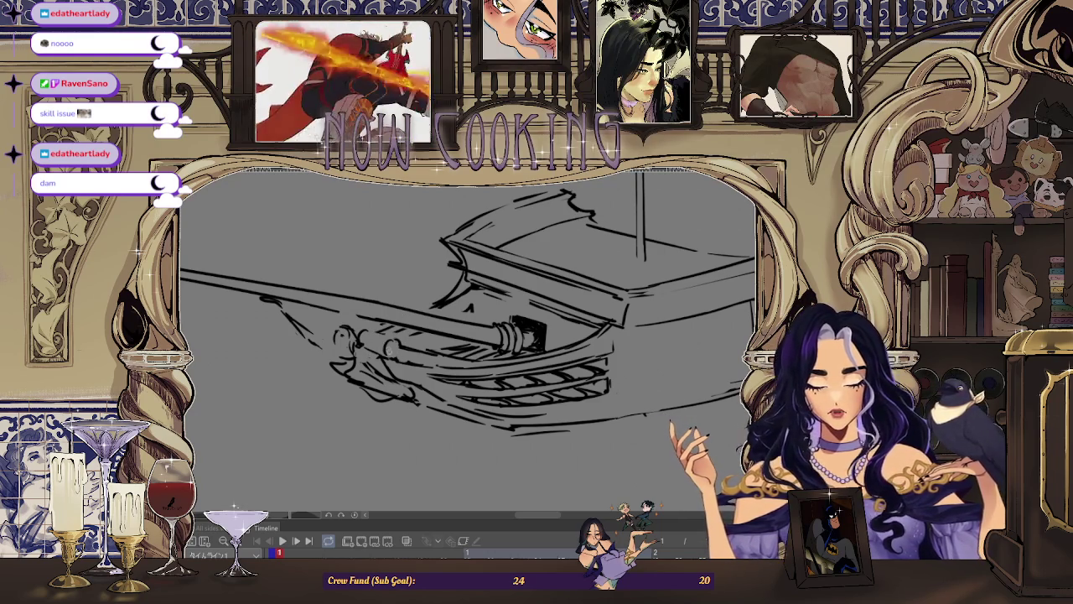
scroll(644, 222, "down", 2)
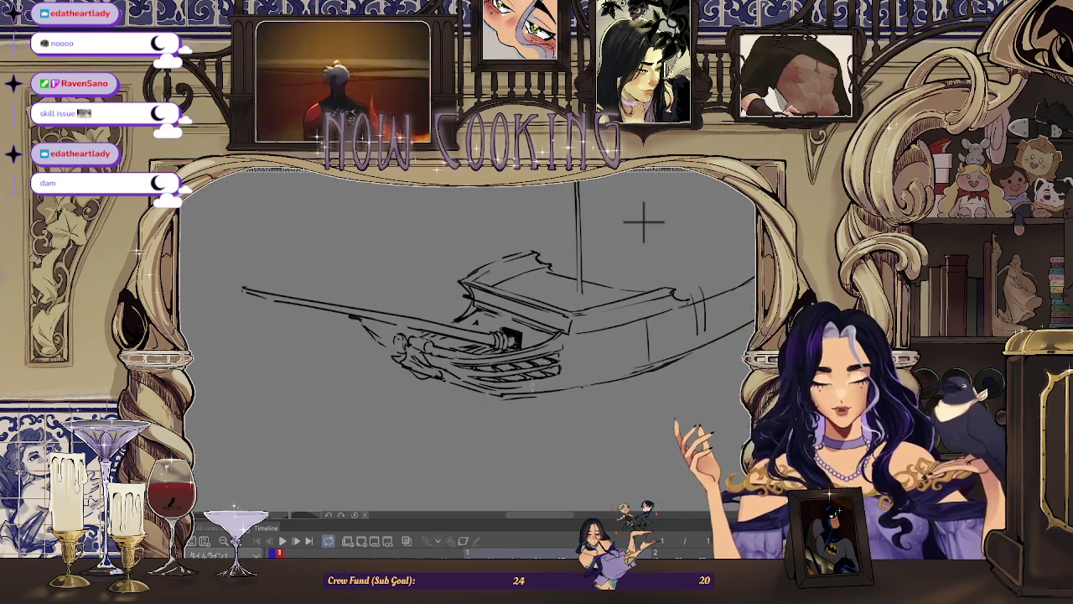
key("h")
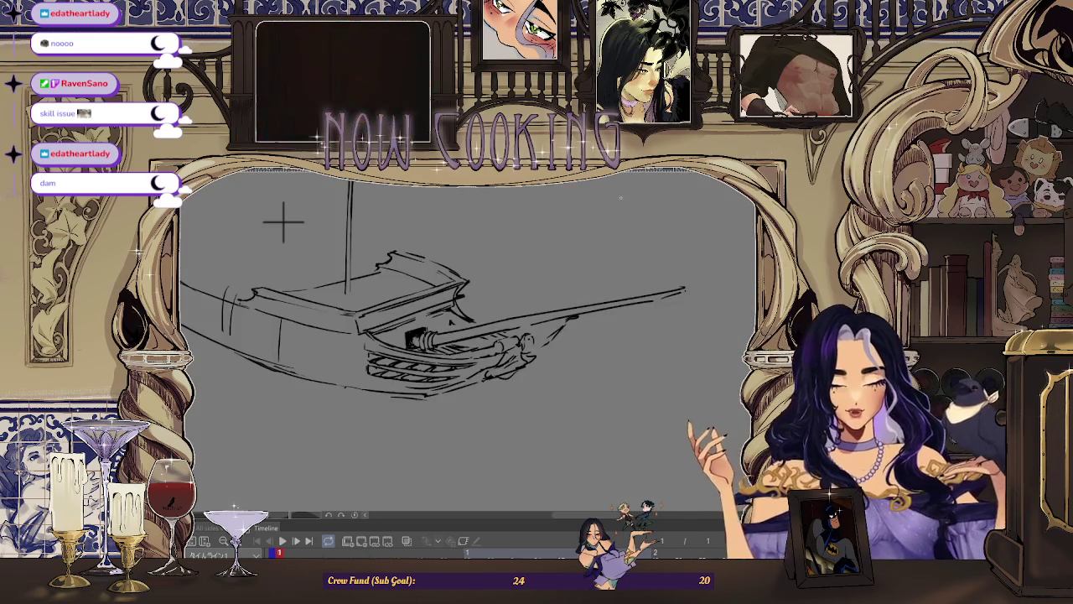
Zoom in on the bowsprit tip and add a short stroke ahead of the figurehead
scroll(259, 211, "up", 3)
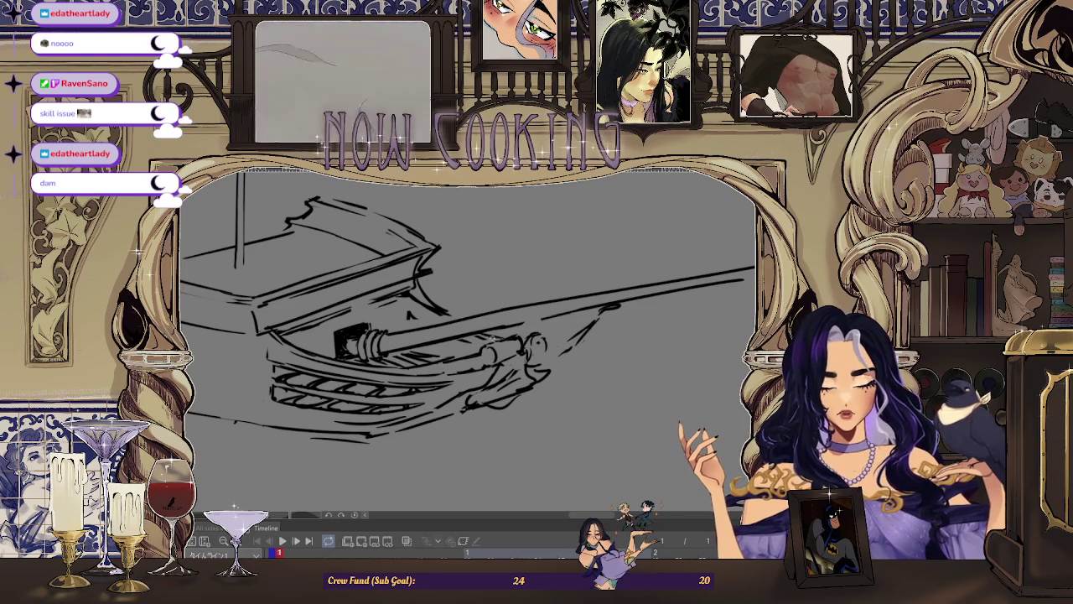
scroll(282, 250, "down", 3)
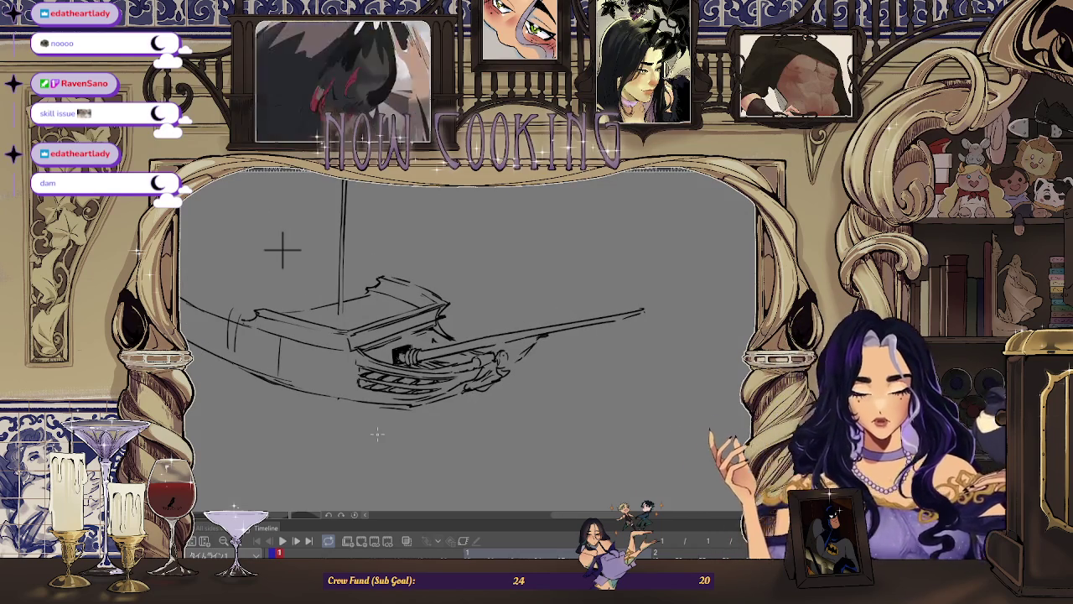
scroll(283, 250, "up", 2)
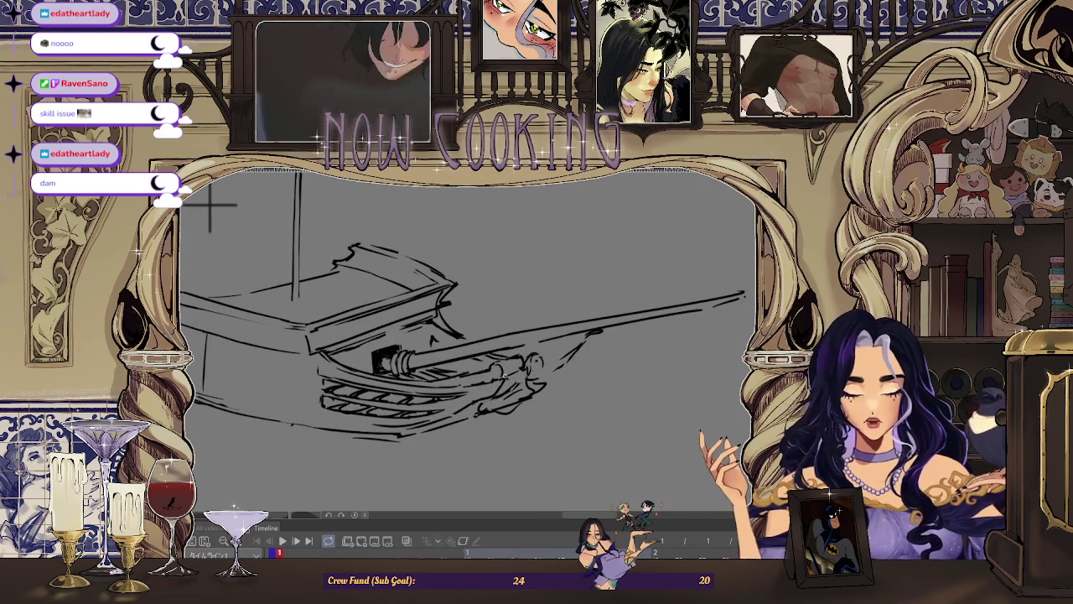
scroll(338, 275, "down", 2)
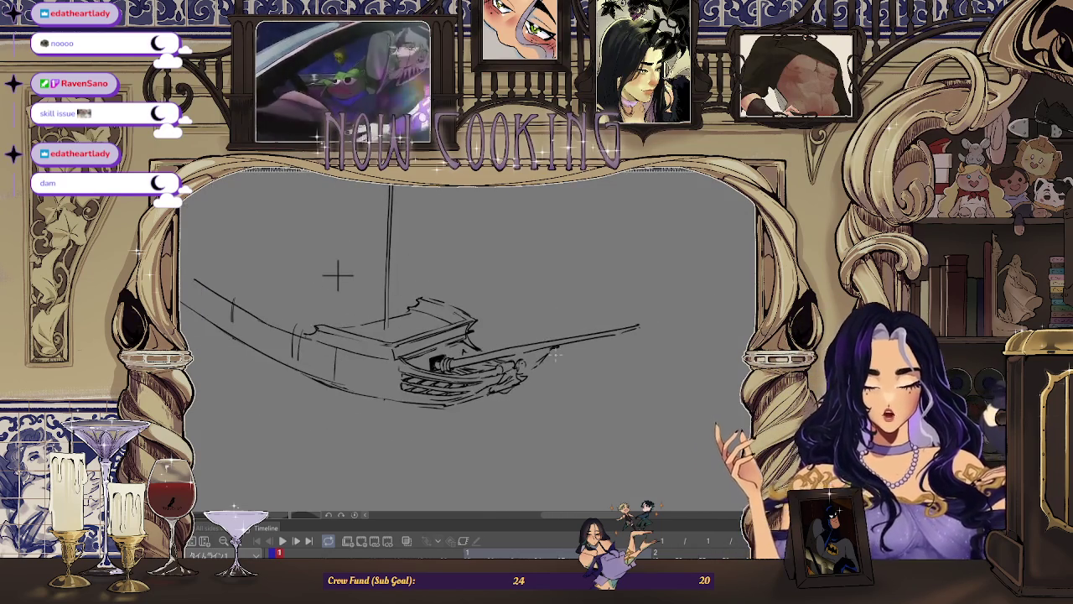
scroll(224, 217, "up", 1)
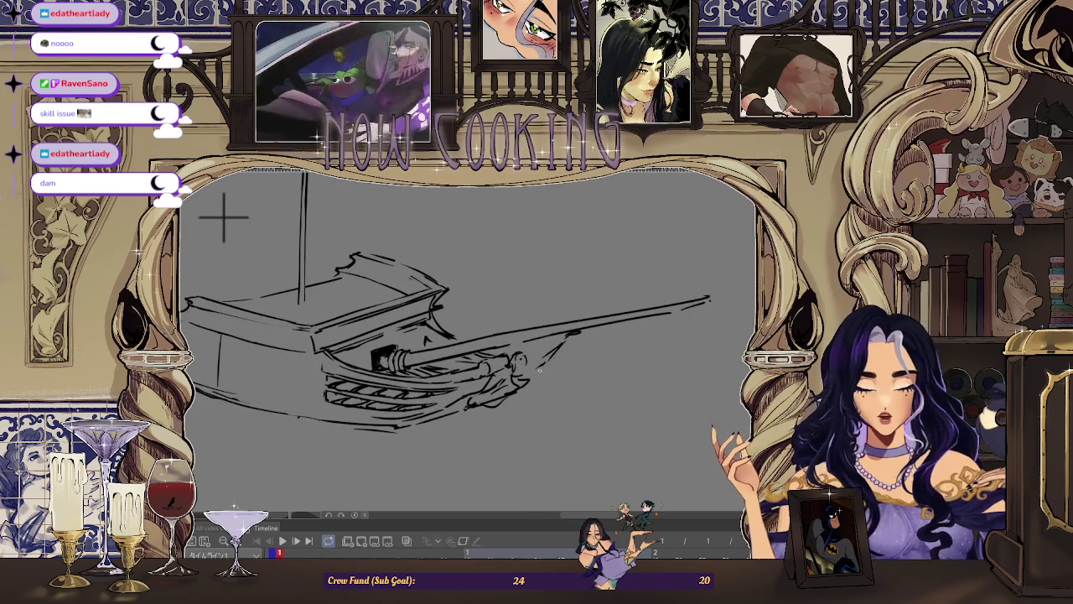
scroll(539, 357, "up", 1)
scroll(525, 370, "up", 1)
scroll(521, 362, "up", 1)
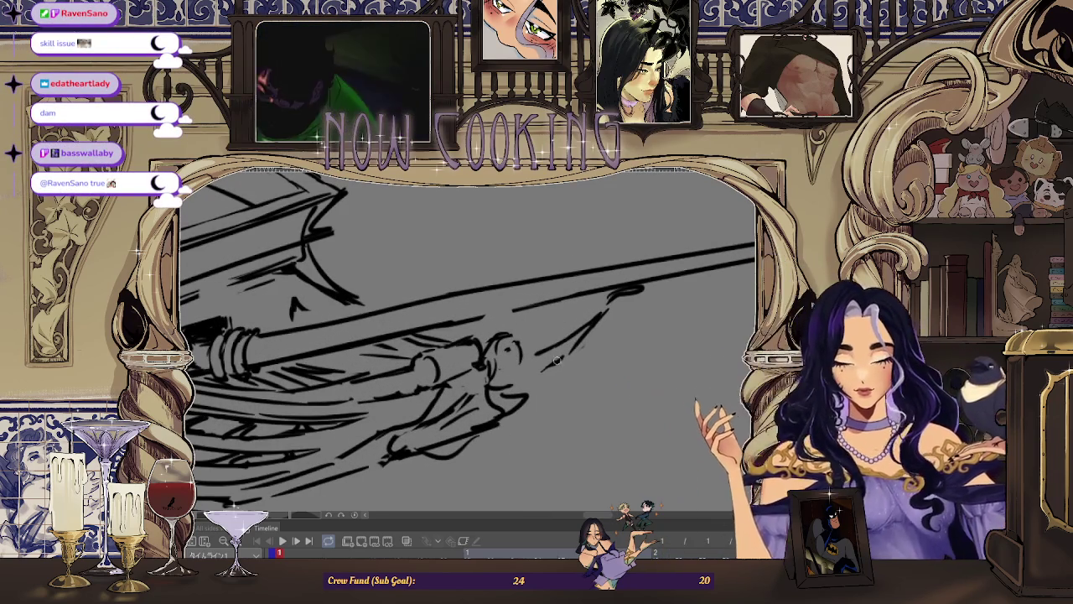
mouse_move(538, 368)
left_mouse_down()
mouse_move(583, 337)
mouse_move(554, 350)
left_mouse_up()
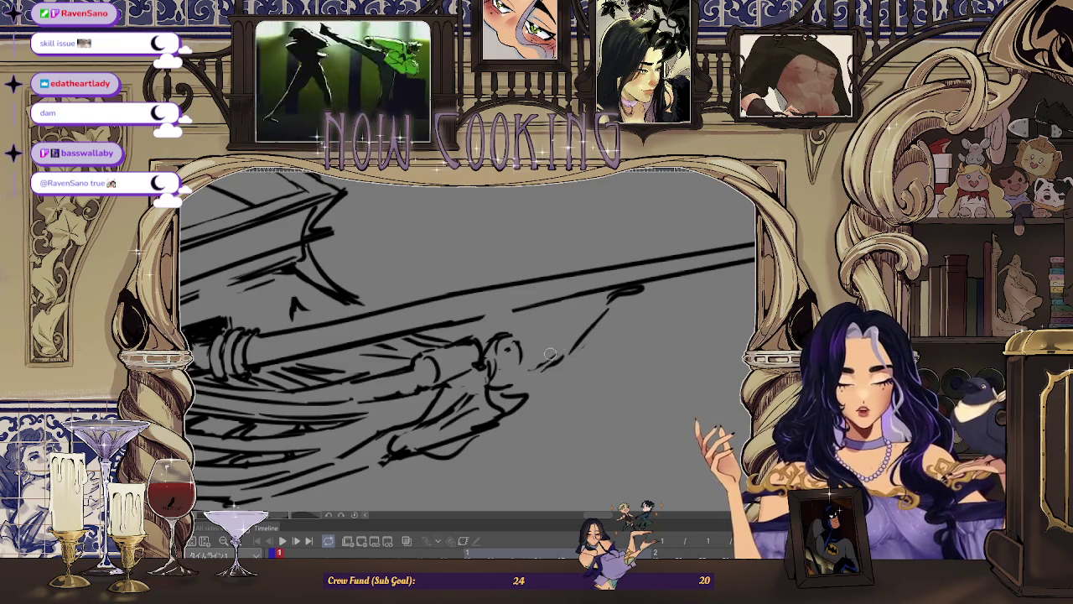
Erase the stray diagonal stroke by the figurehead and mirror the view to compare
left_click_drag(606, 314, 561, 344)
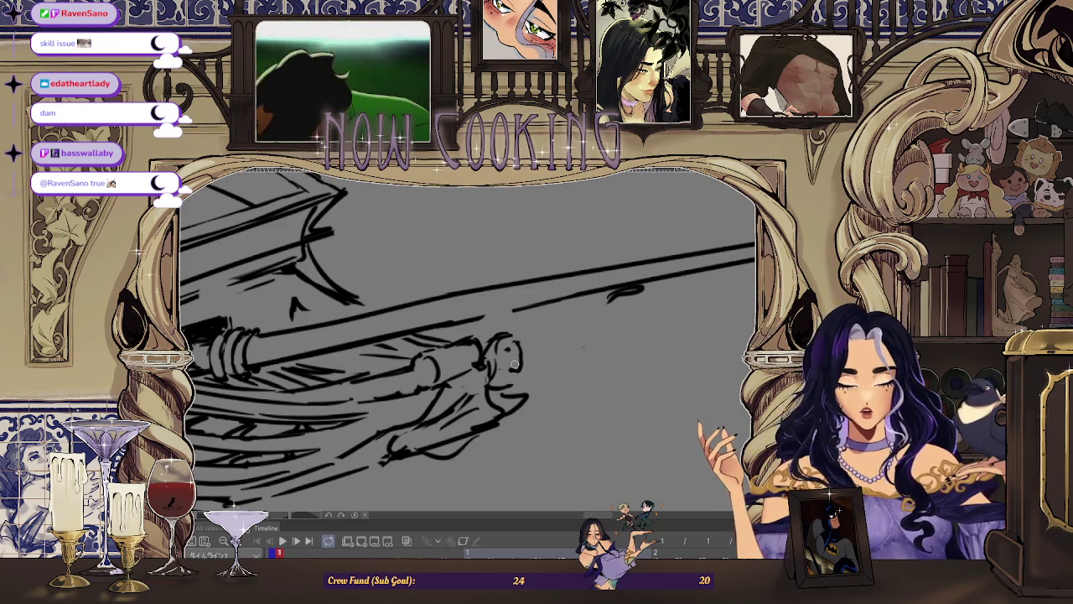
key("Right")
key("h")
key("Right")
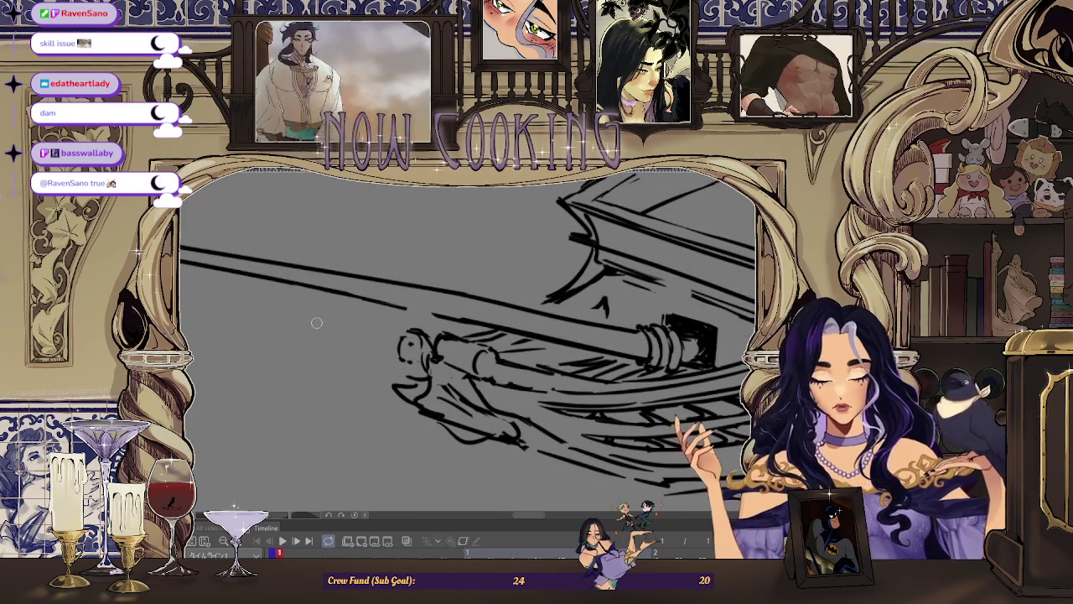
key("Right")
key("h")
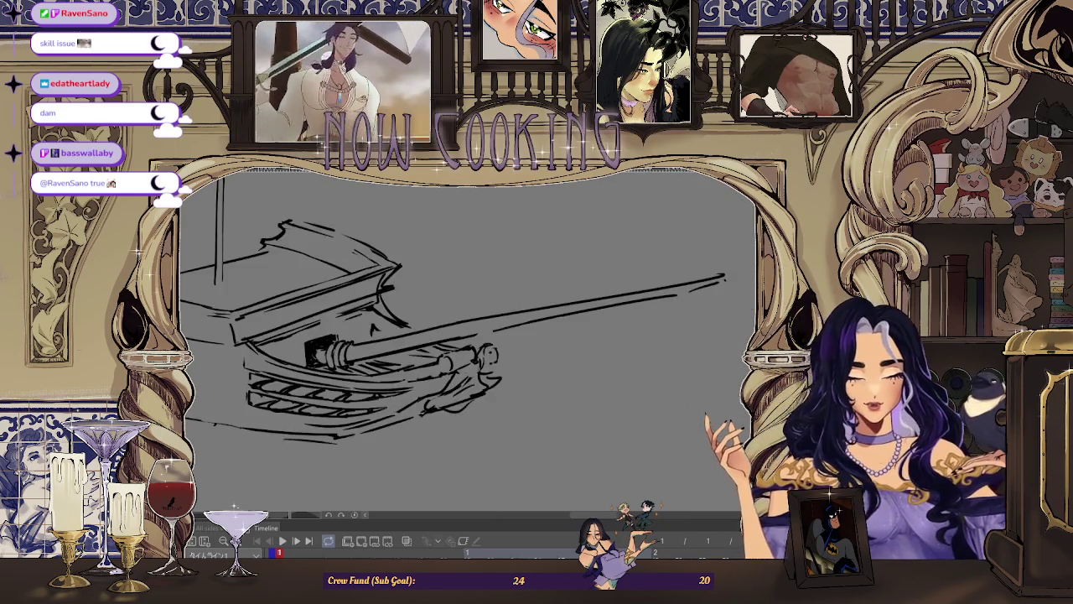
scroll(461, 374, "up", 2)
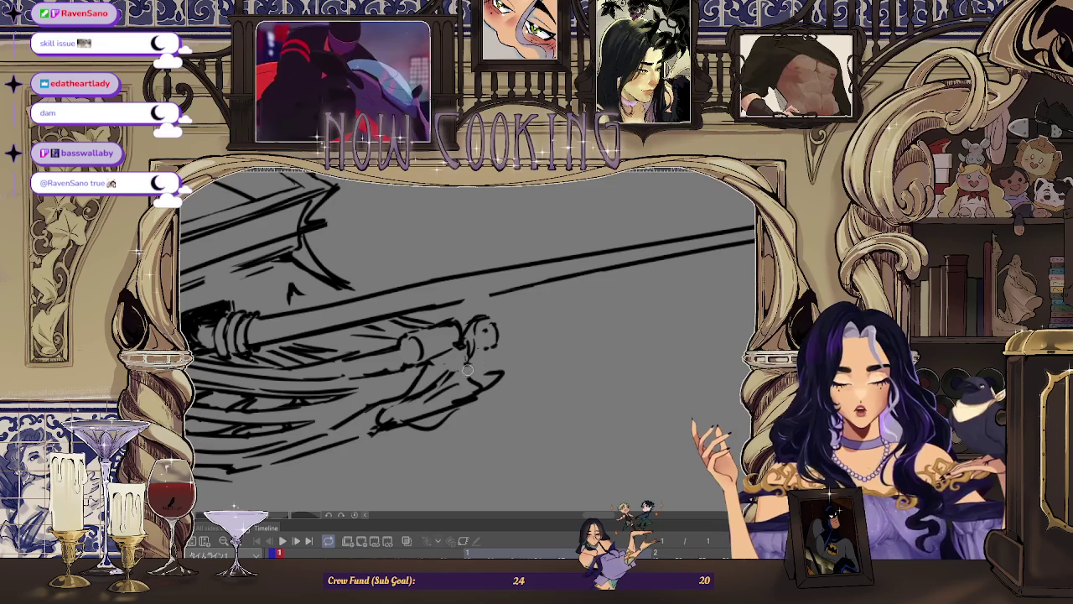
Undo the last few figurehead strokes, mirror to check proportions, and tilt the view
key("ctrl+z")
key("ctrl+z")
key("ctrl+z")
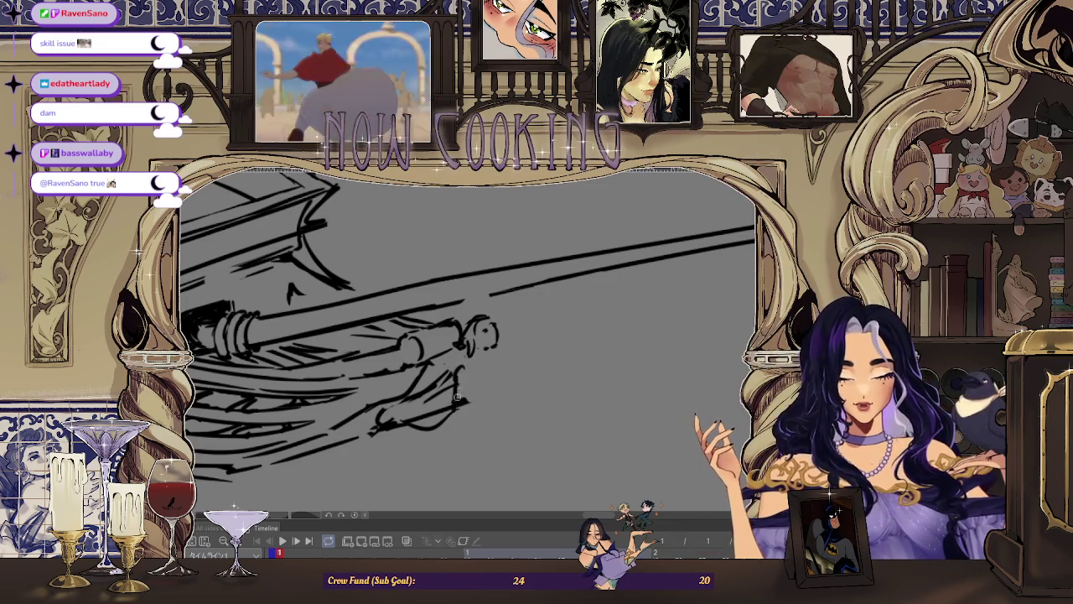
scroll(456, 404, "down", 3)
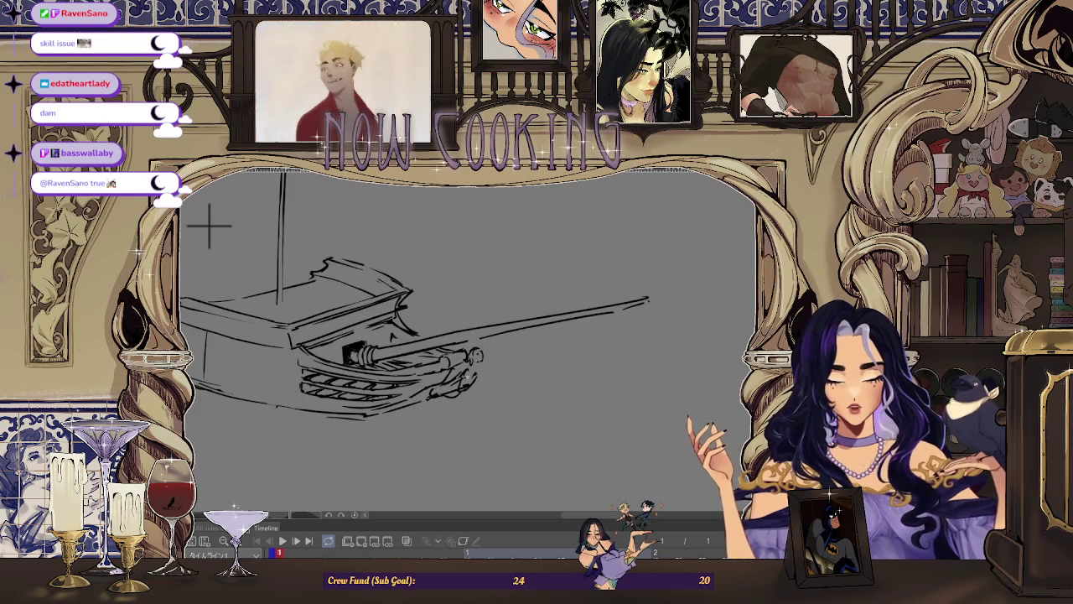
scroll(477, 382, "up", 2)
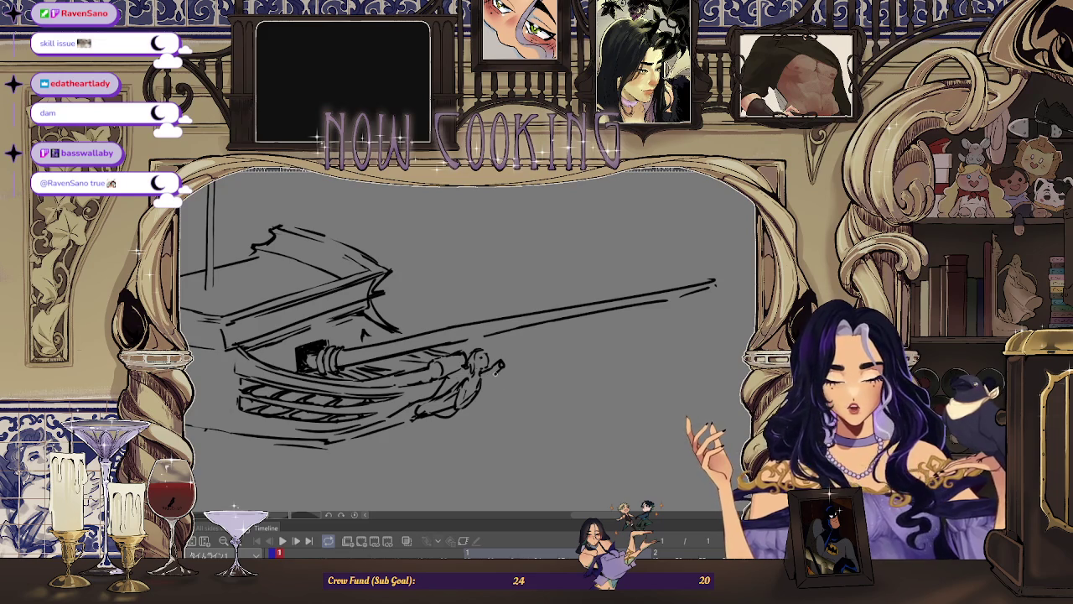
scroll(560, 289, "down", 2)
key("h")
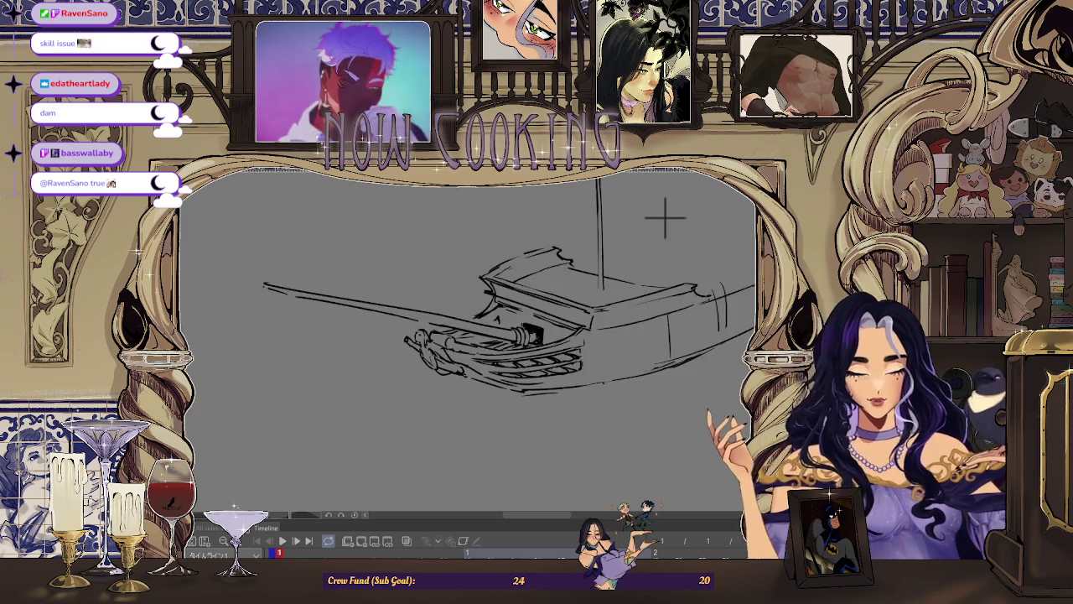
scroll(442, 350, "up", 2)
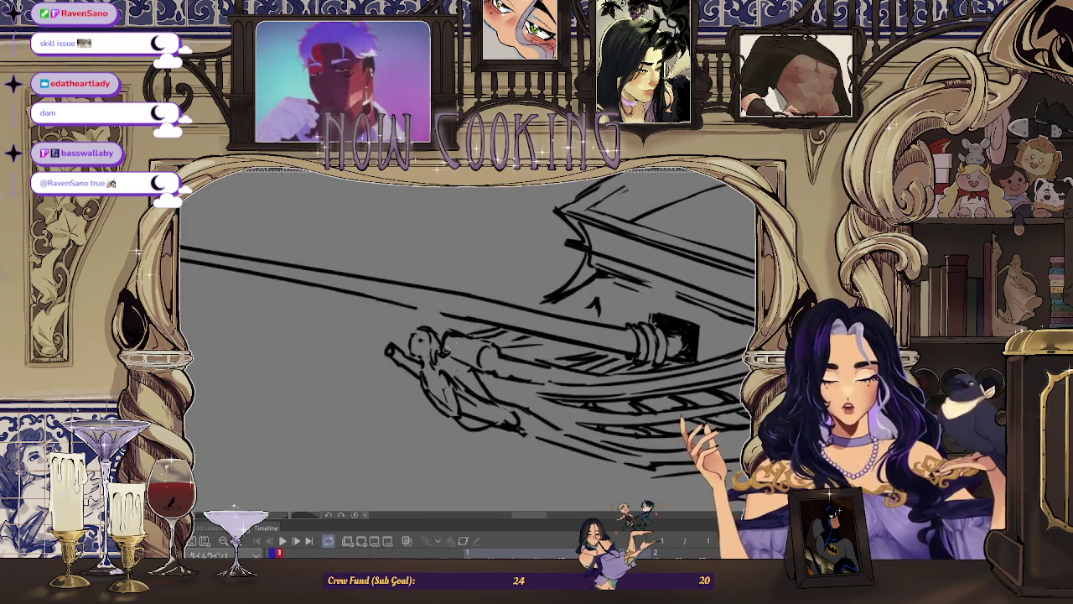
scroll(442, 349, "down", 2)
scroll(452, 352, "up", 2)
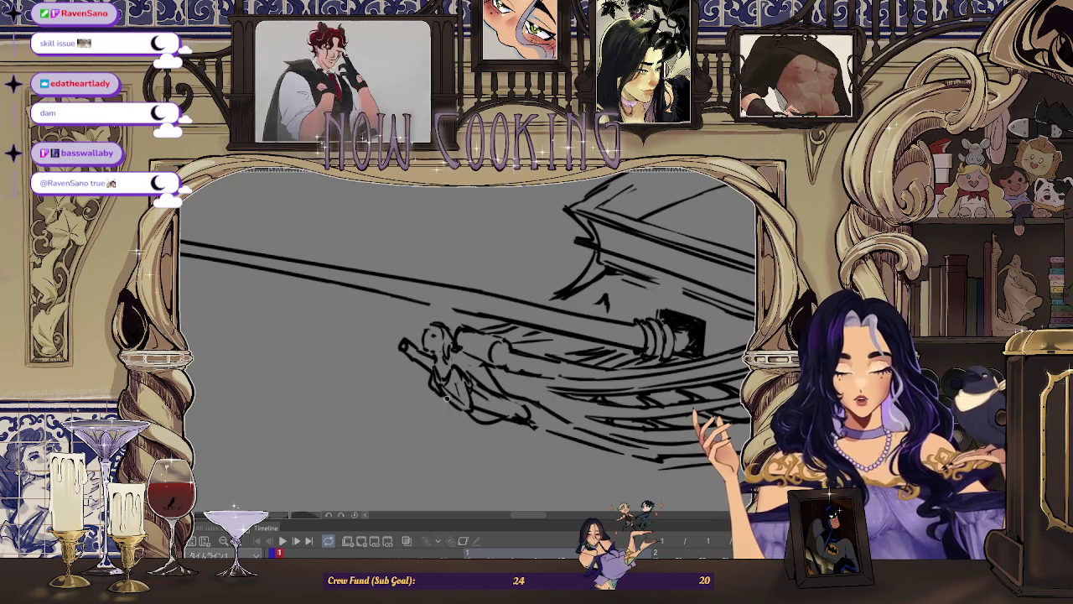
left_click_drag(474, 388, 547, 289)
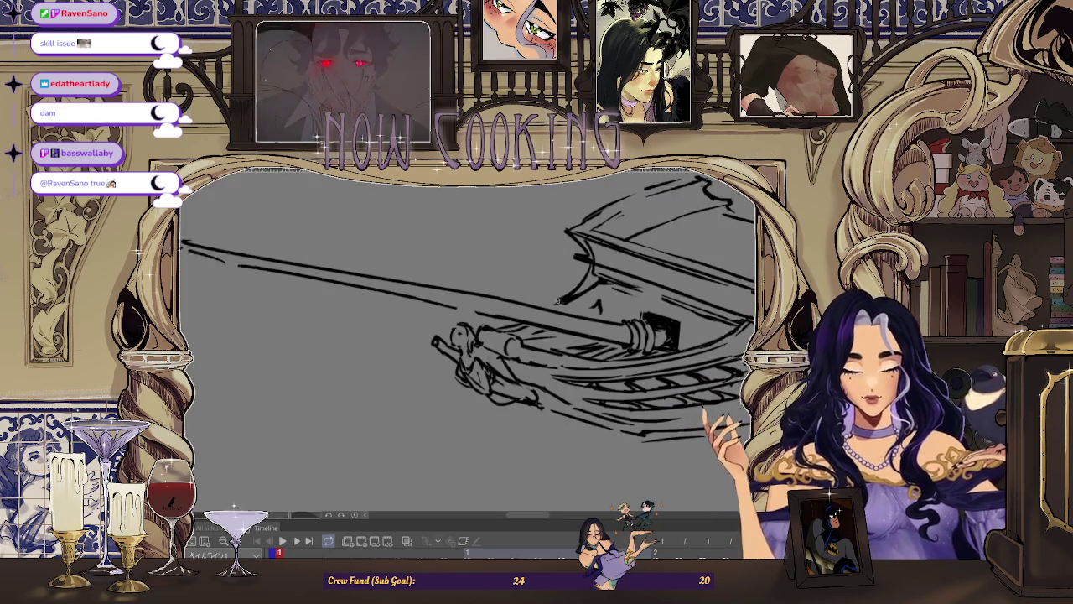
Restore normal orientation, compare the figurehead's arm against the whole ship, then mirror to check
key("h")
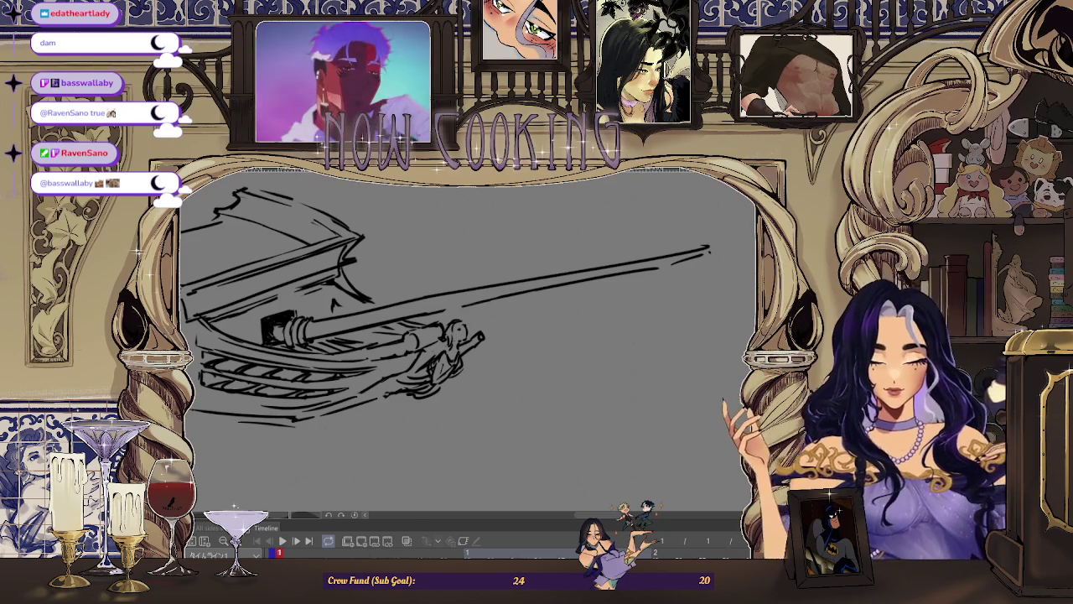
scroll(485, 264, "up", 1)
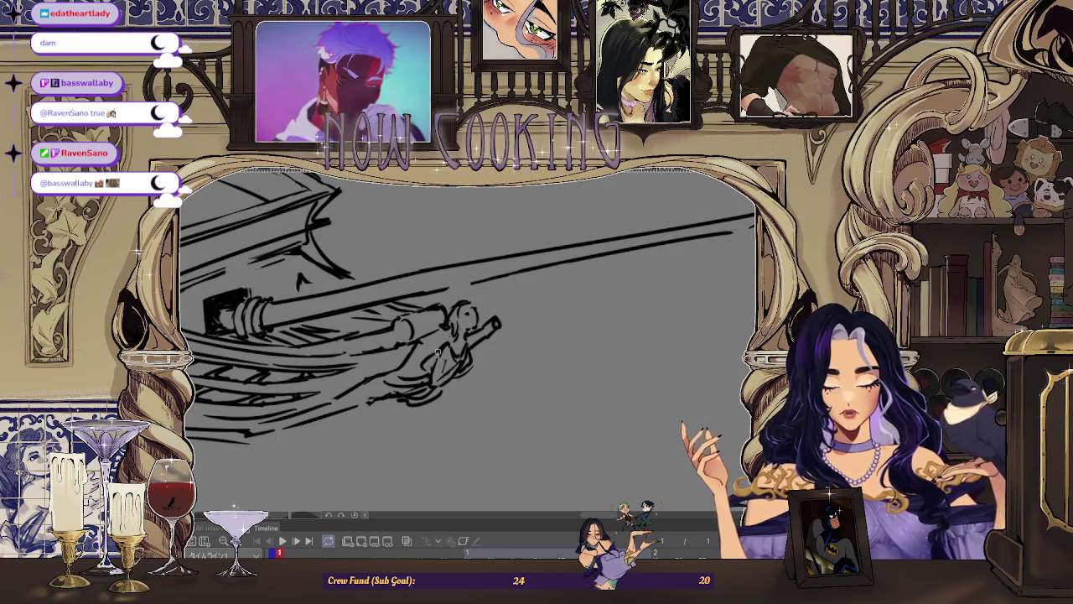
key("Right")
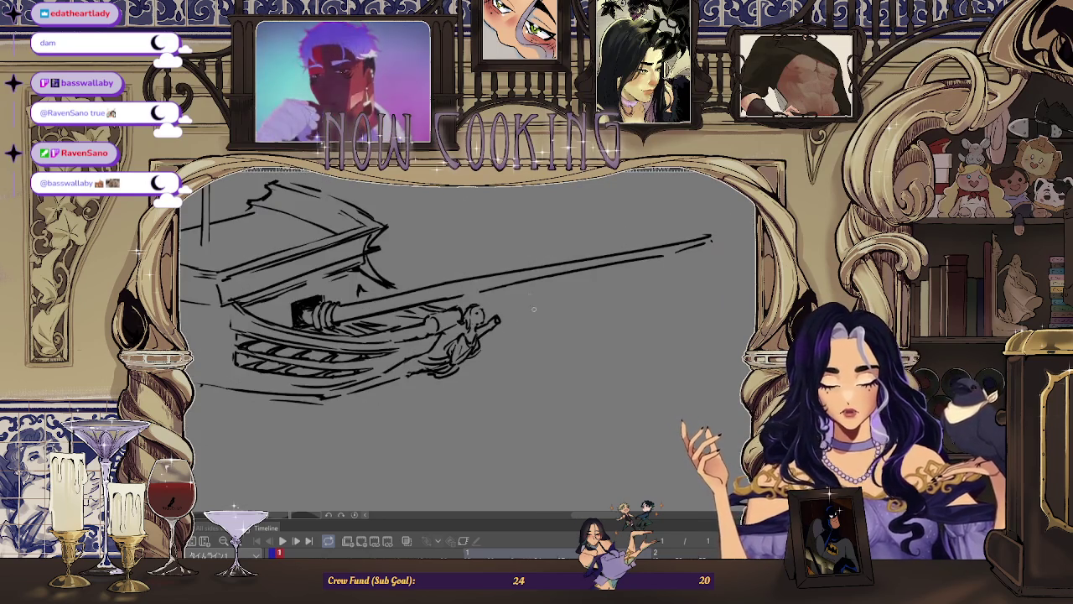
key("Right")
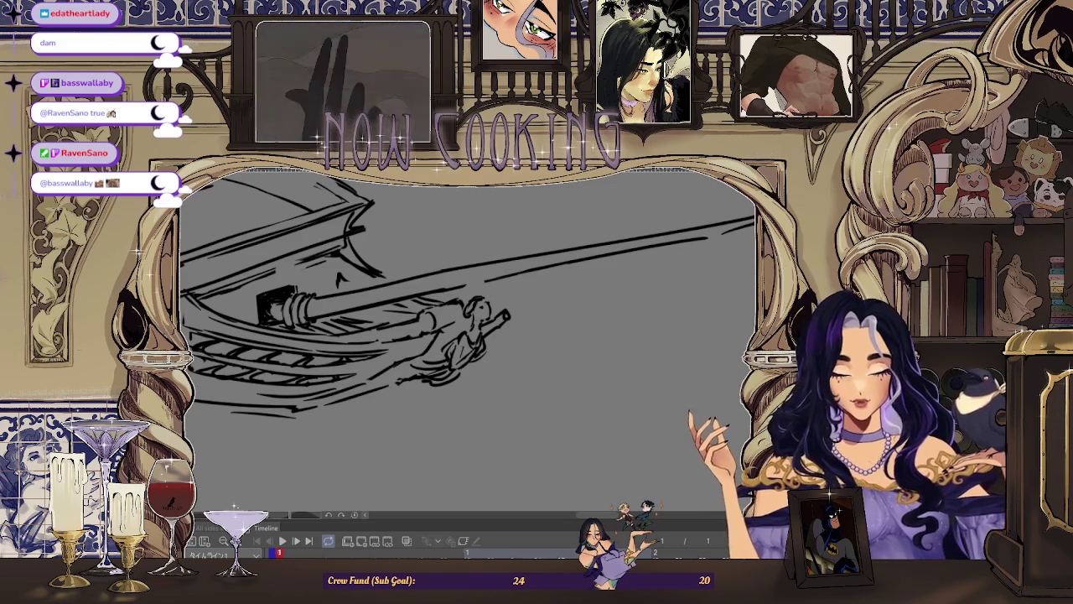
key("h")
key("h")
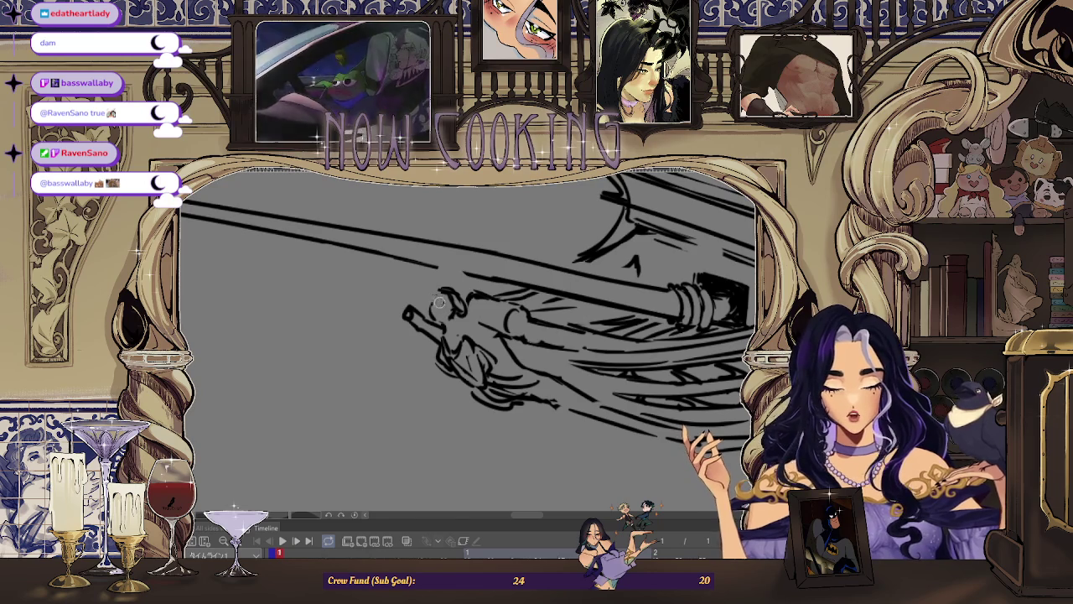
scroll(450, 299, "up", 1)
Mirror the view to check the figurehead, flip back, zoom in, and mirror again
scroll(450, 299, "up", 1)
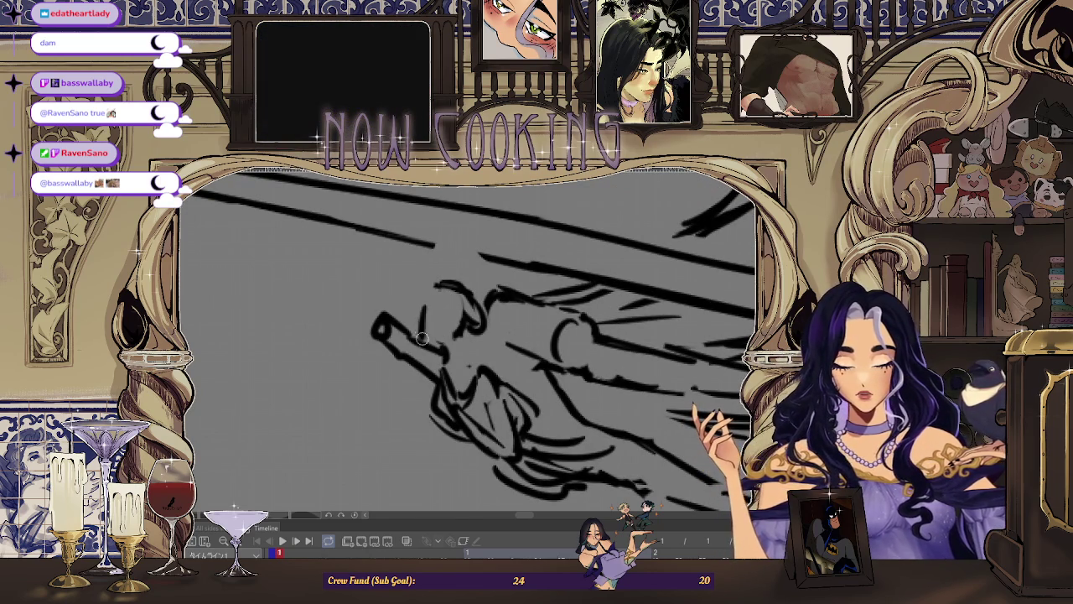
key("m")
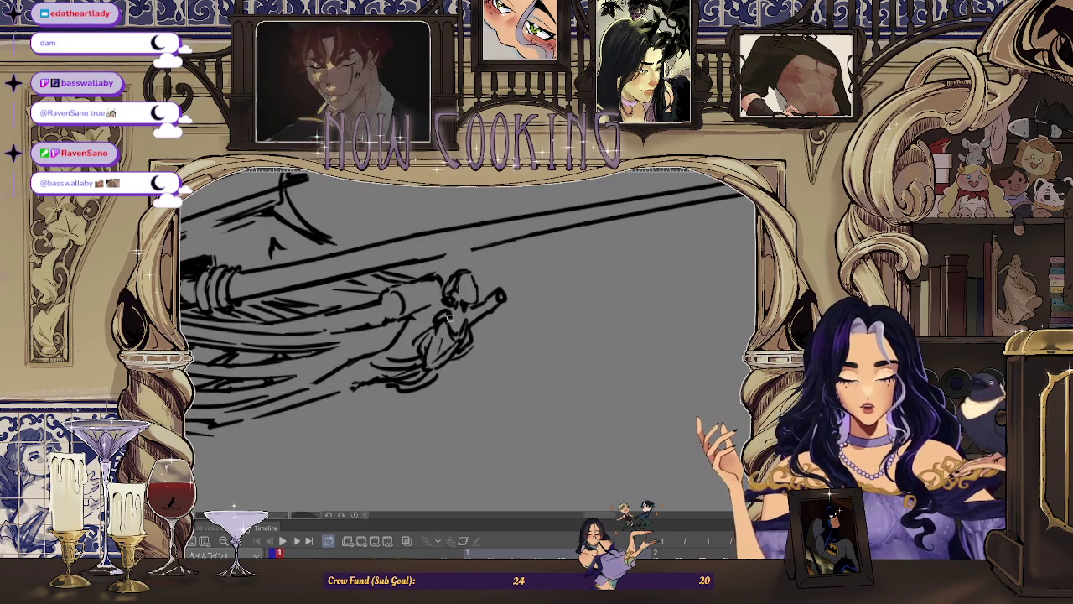
key("ctrl+Tab")
scroll(696, 210, "up", 1)
scroll(453, 335, "up", 1)
scroll(452, 335, "up", 1)
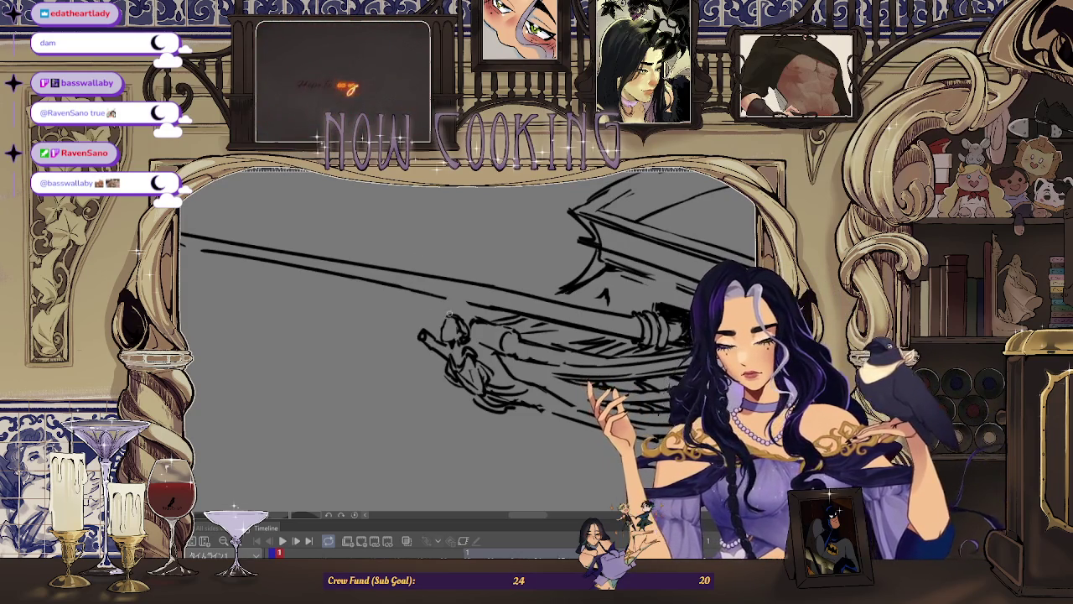
scroll(450, 326, "up", 2)
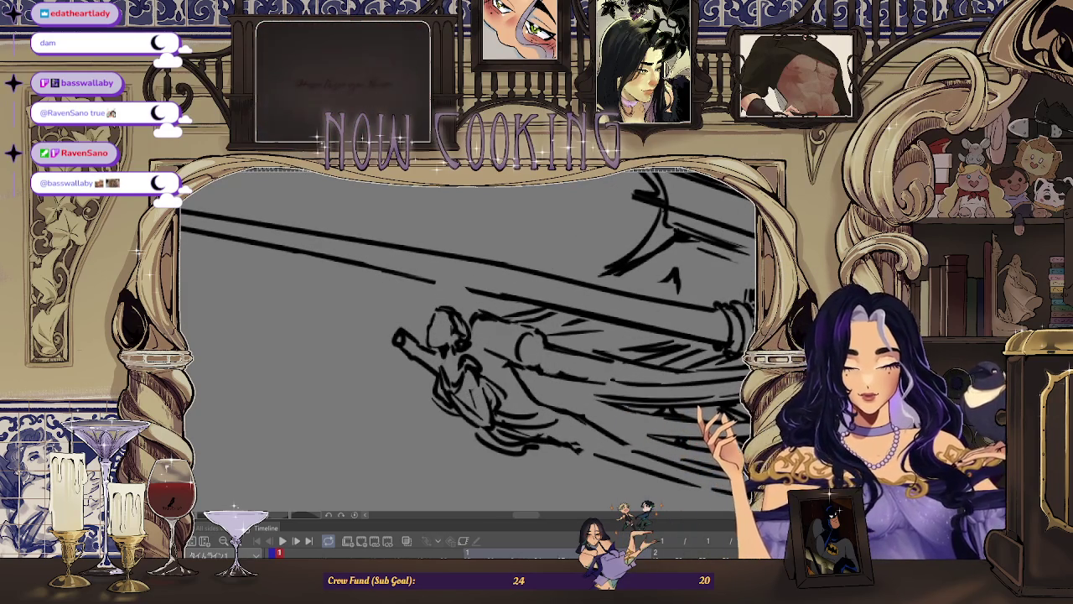
key("h")
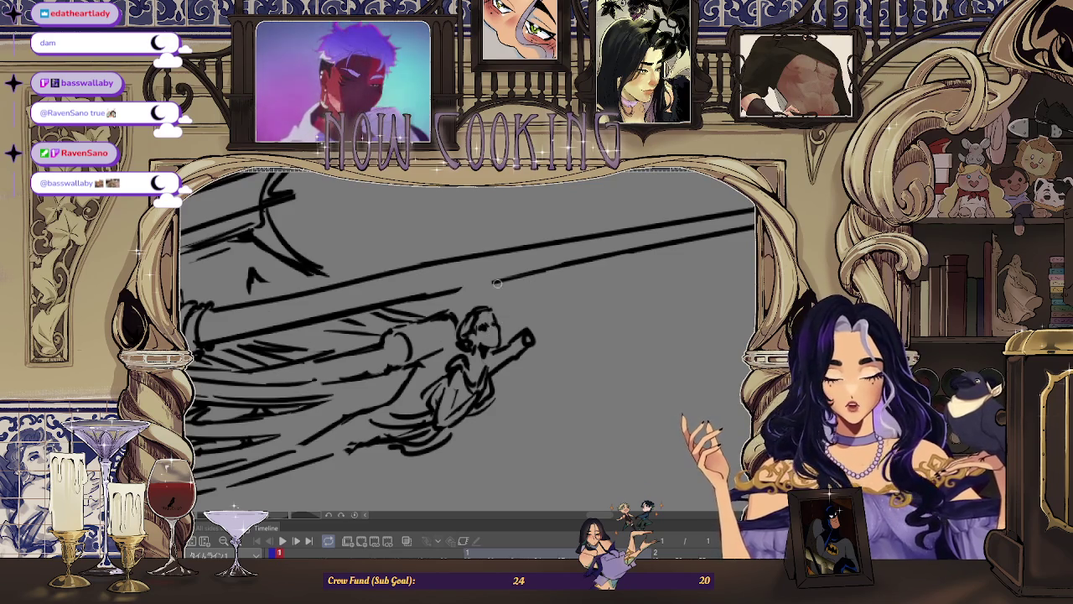
scroll(560, 306, "down", 2)
scroll(515, 316, "up", 2)
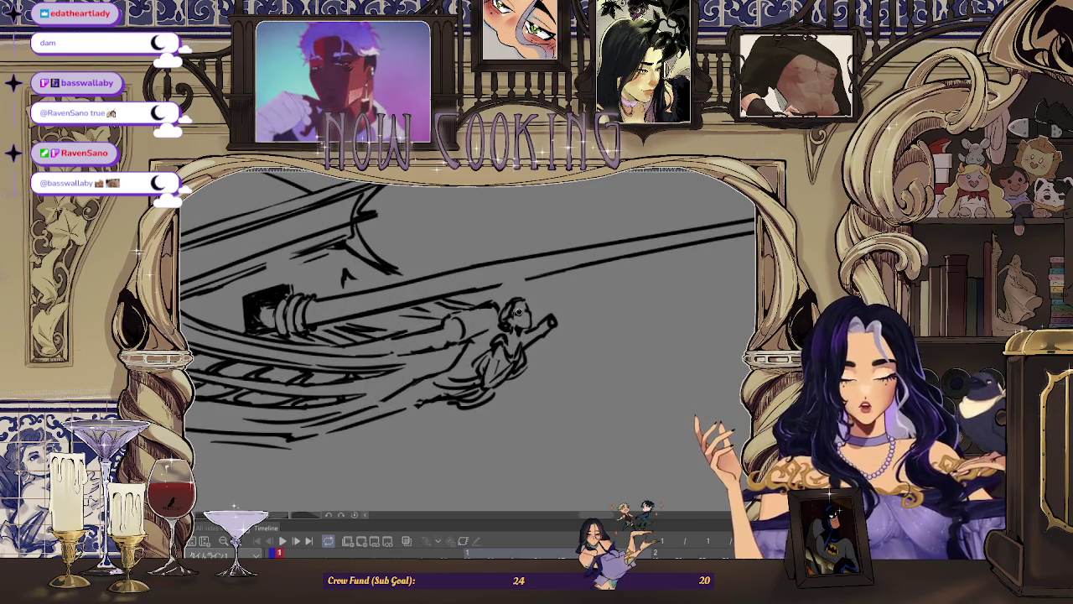
Zoom around the bow, then toggle the horizontal flip back to the original orientation
scroll(515, 316, "up", 1)
scroll(515, 315, "down", 1)
scroll(503, 327, "down", 1)
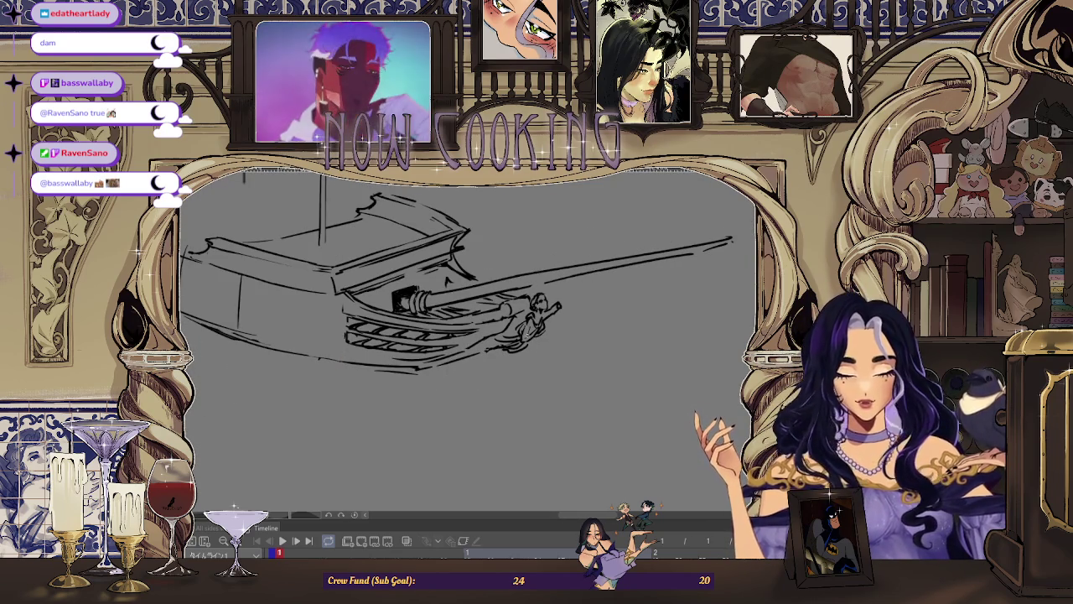
scroll(489, 350, "up", 1)
scroll(489, 351, "up", 1)
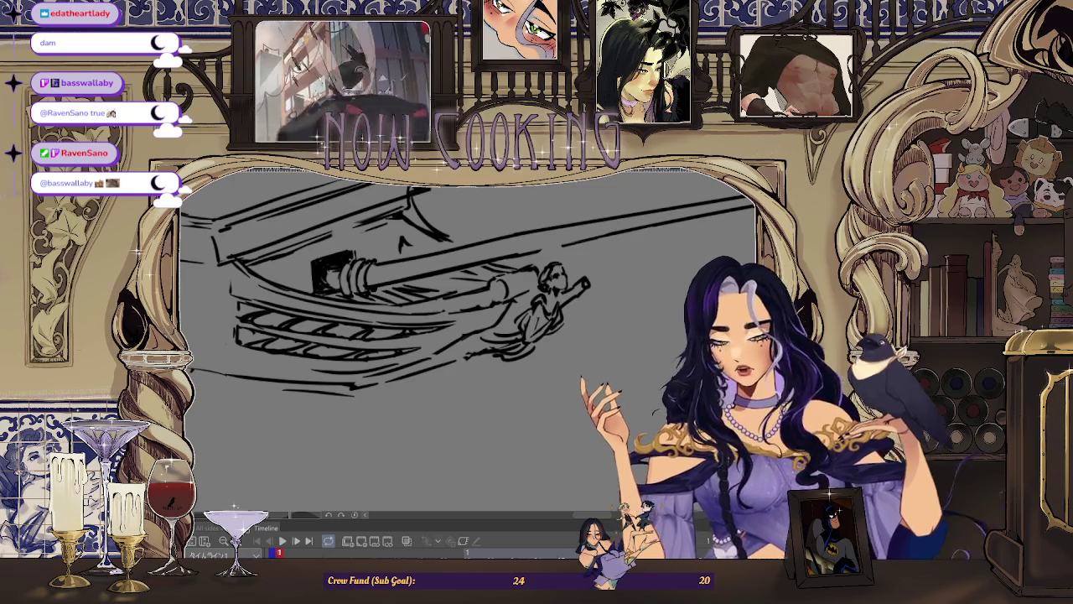
scroll(626, 254, "up", 1)
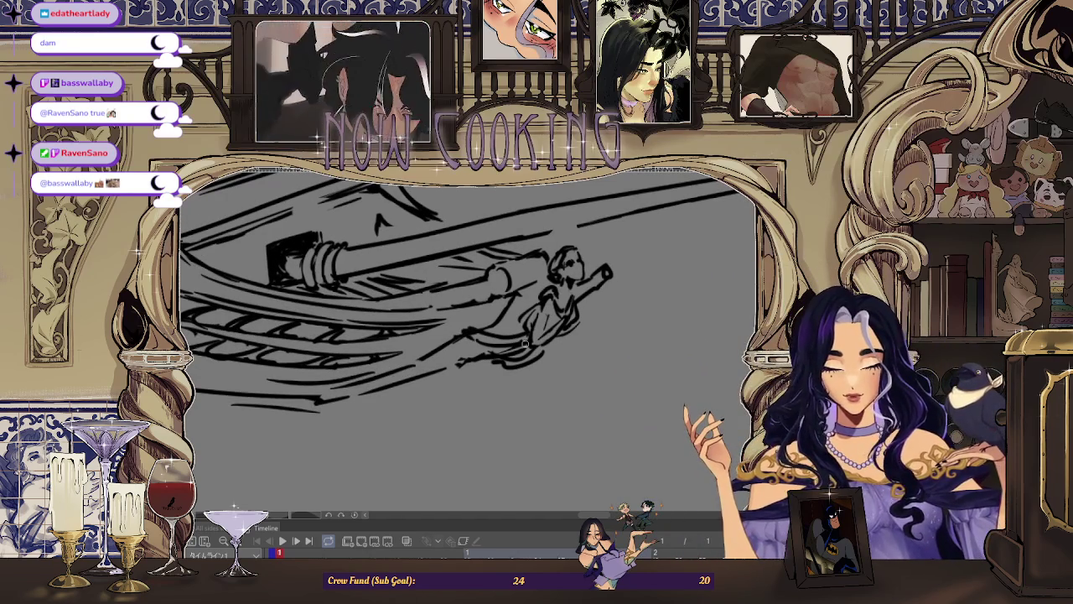
scroll(626, 253, "down", 3)
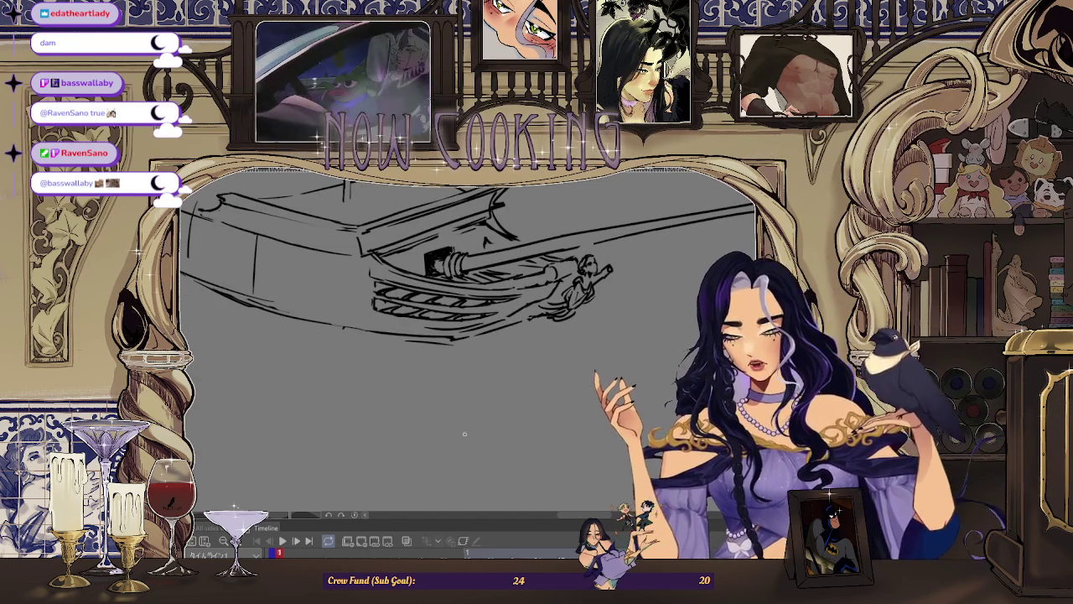
scroll(497, 340, "up", 2)
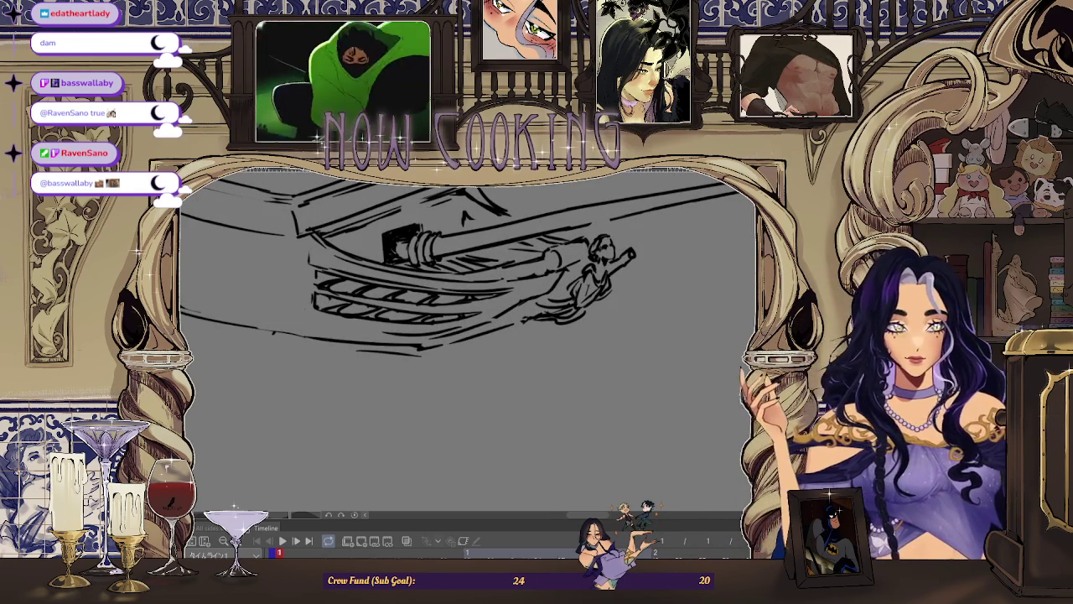
key("h")
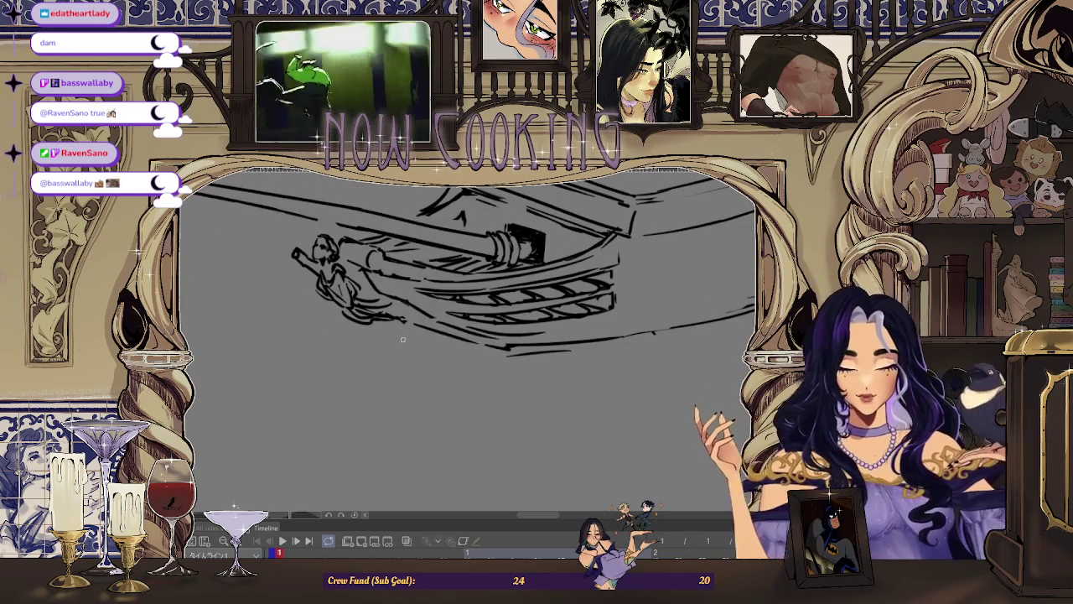
key("h")
key("h")
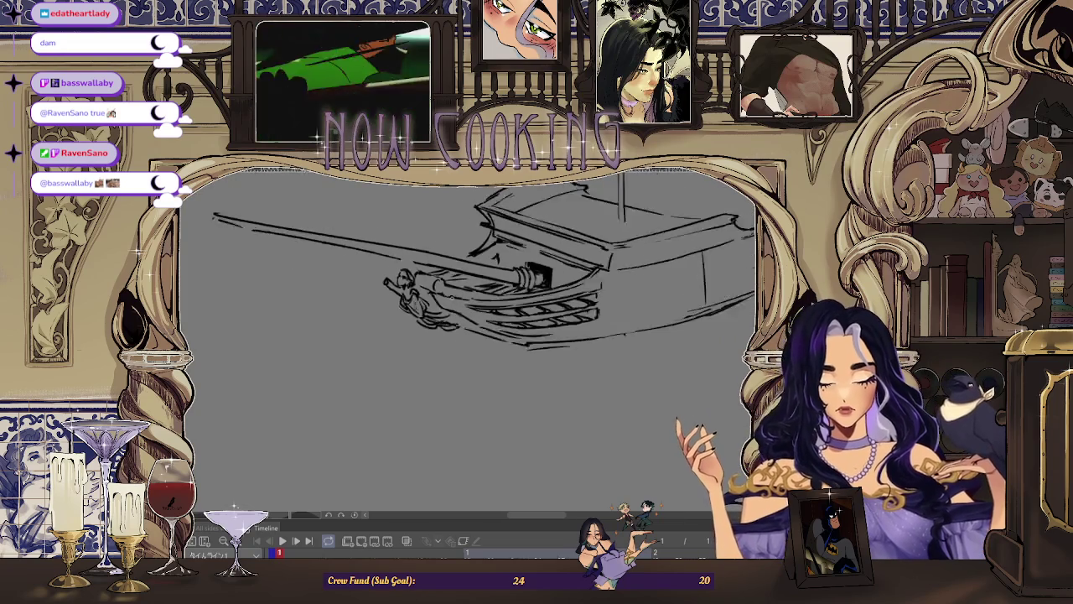
scroll(449, 331, "up", 1)
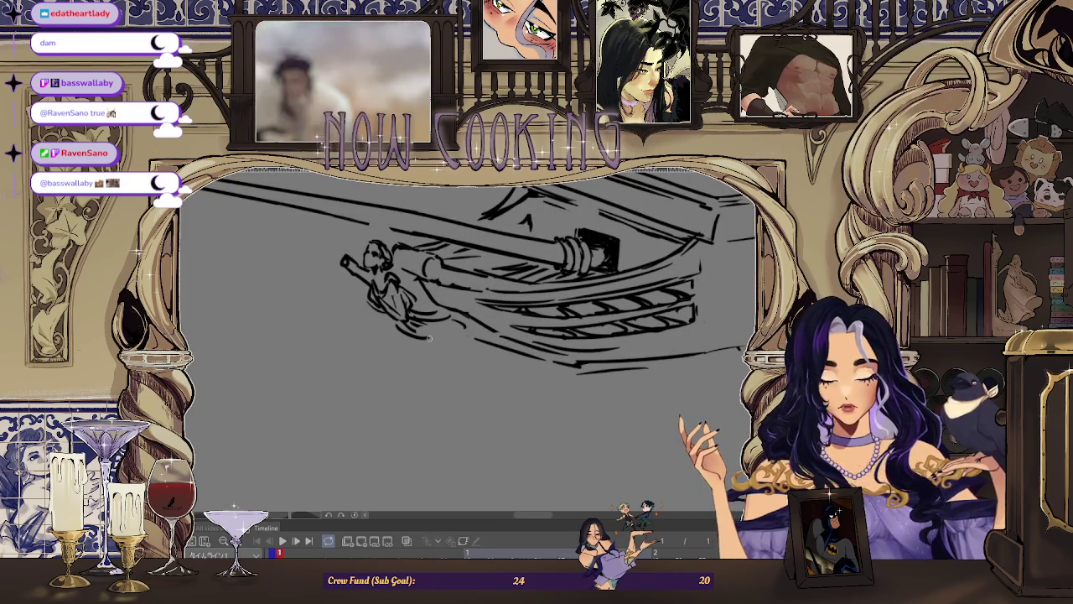
scroll(460, 333, "down", 1)
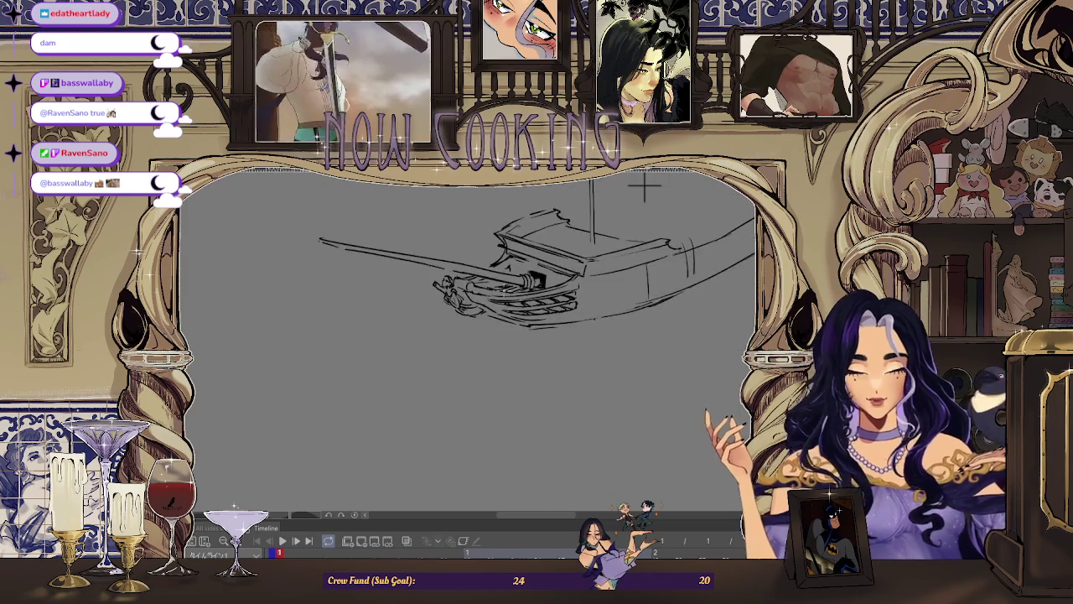
Mirror the view so the bow points right and zoom in on the figurehead
key("h")
scroll(459, 329, "up", 1)
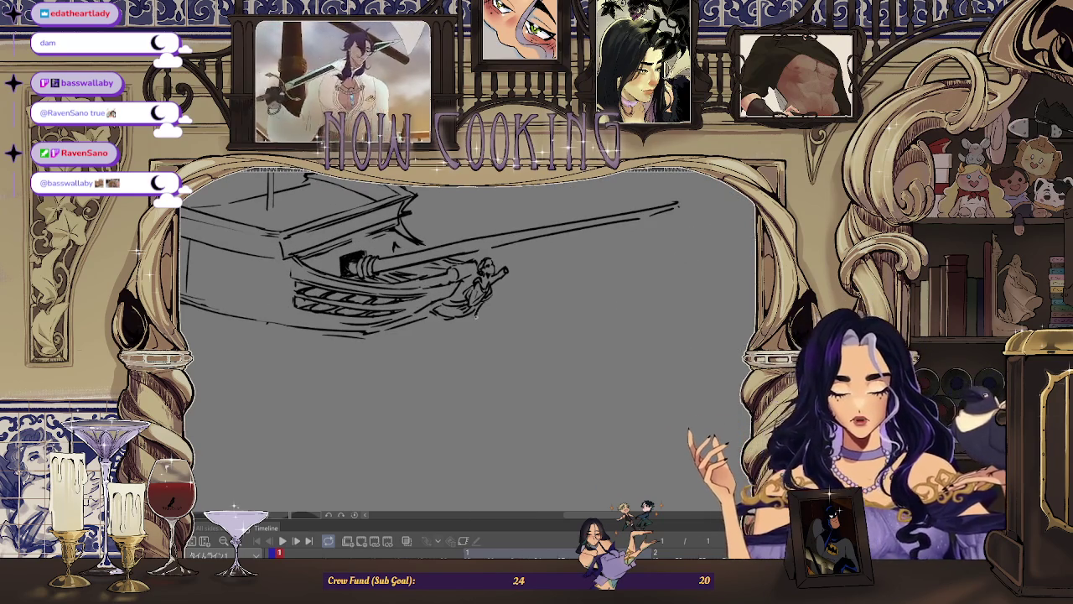
scroll(432, 321, "down", 3)
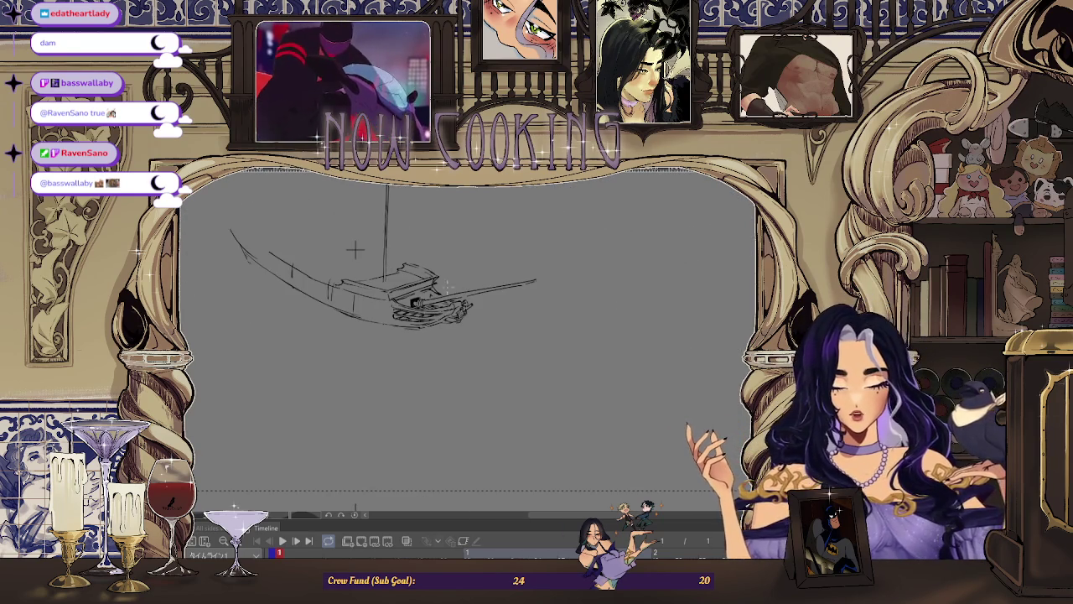
scroll(443, 329, "up", 3)
scroll(449, 319, "up", 1)
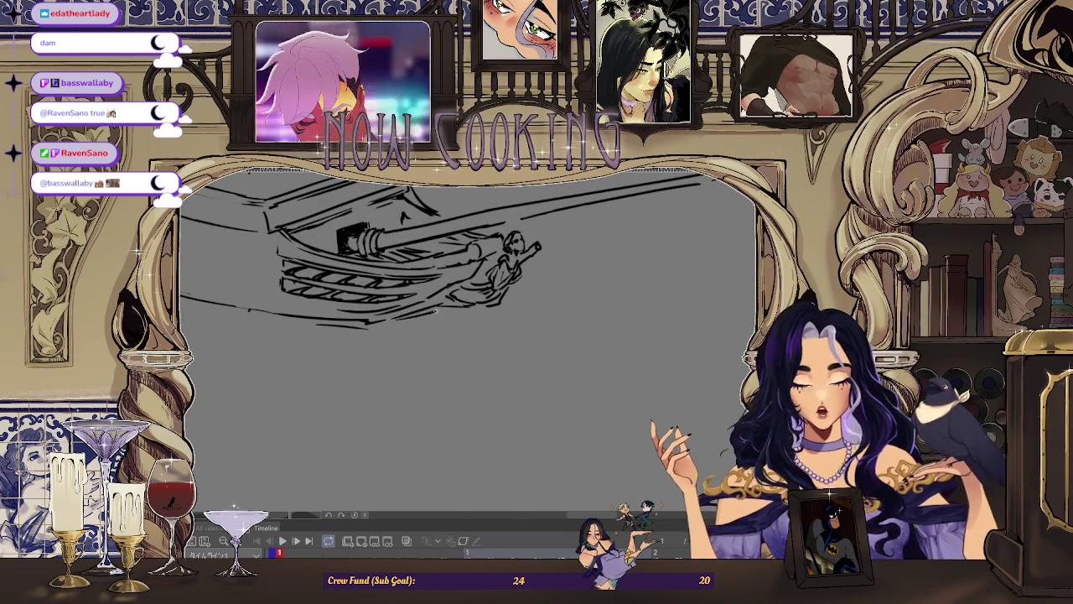
scroll(252, 192, "down", 2)
scroll(252, 192, "up", 1)
scroll(423, 276, "up", 1)
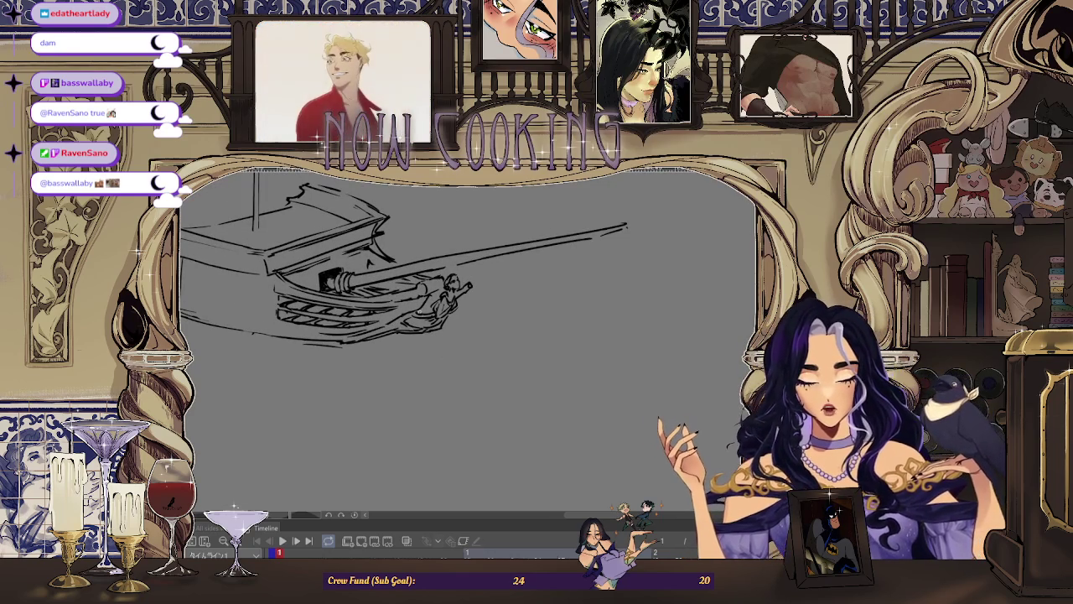
scroll(508, 290, "up", 2)
scroll(486, 268, "up", 1)
scroll(451, 244, "up", 1)
scroll(451, 244, "down", 1)
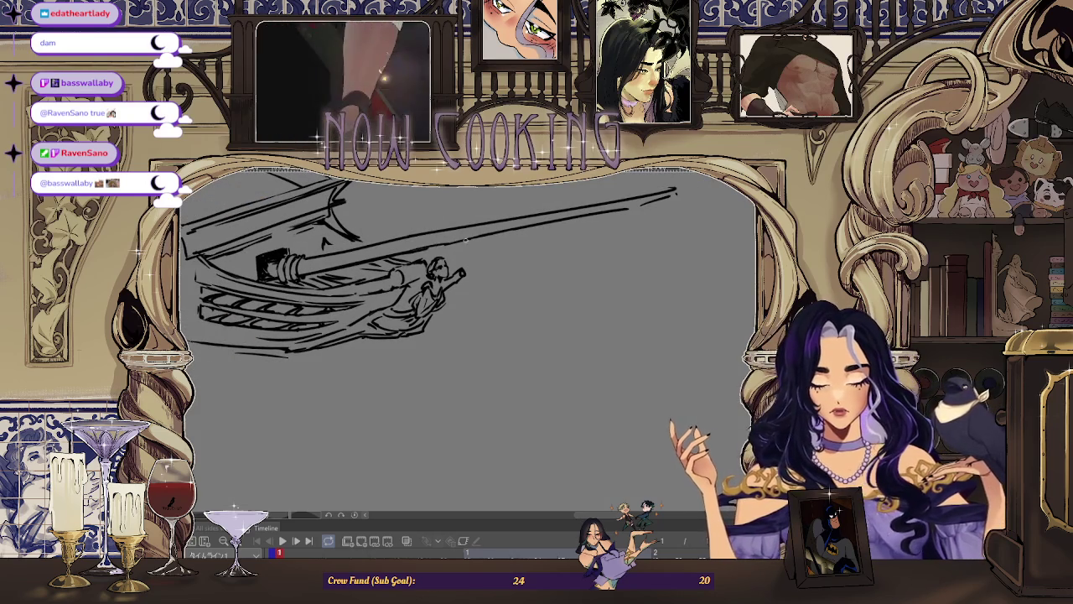
Compare the whole bow with a close view, then refine the raised arm near the hand
key("Right")
key("Right")
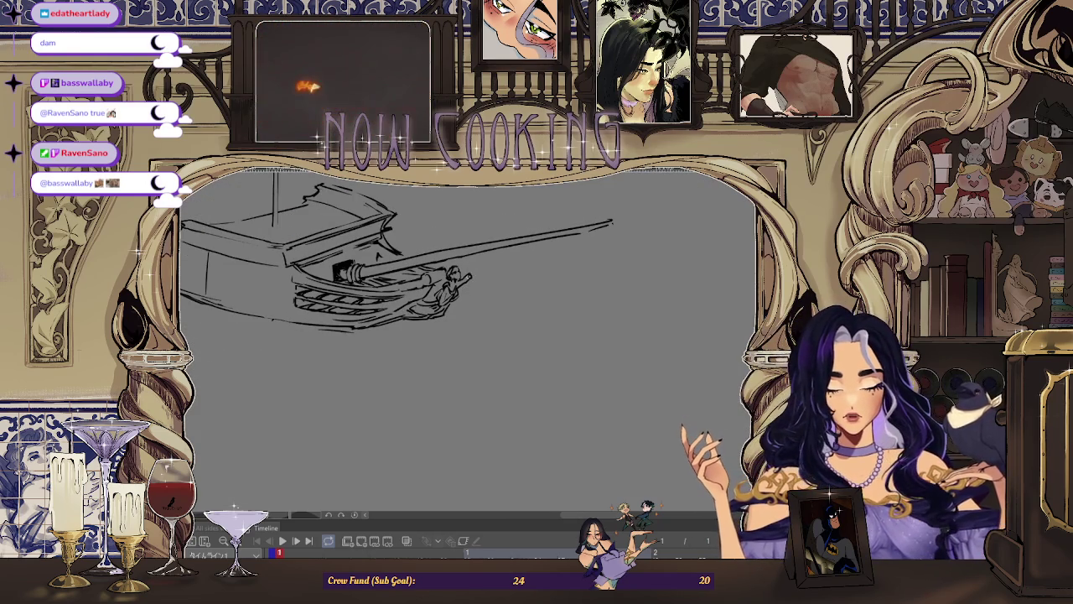
key("Right")
key("Right")
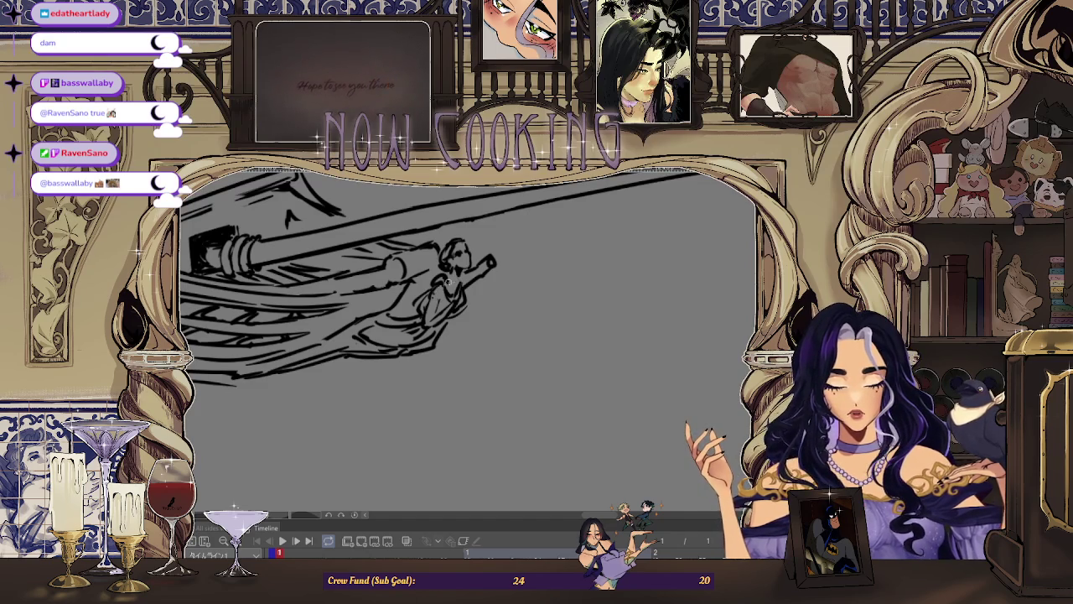
key("Right")
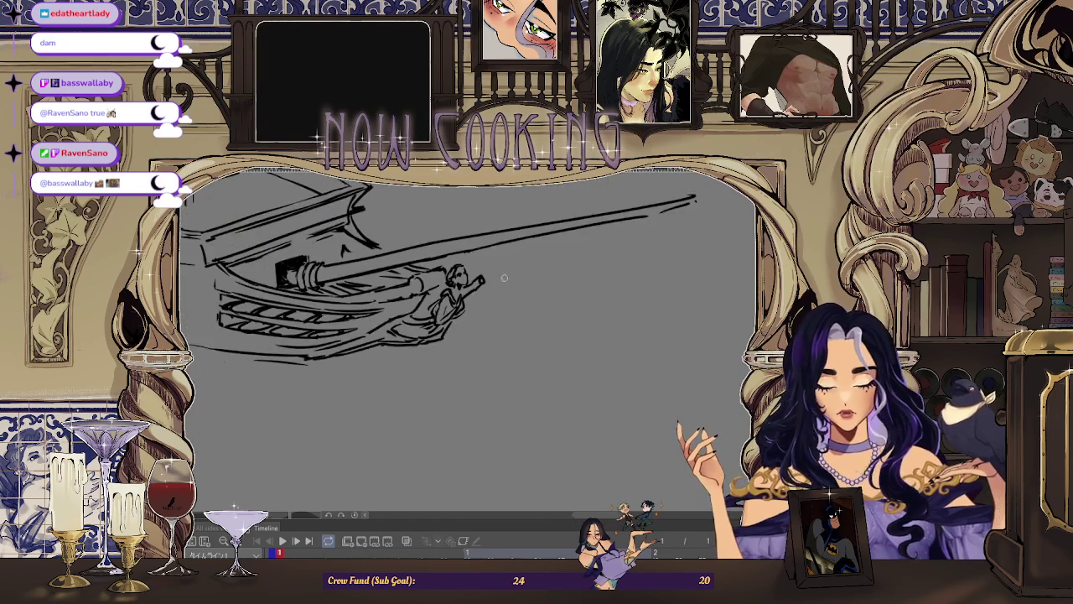
key("Right")
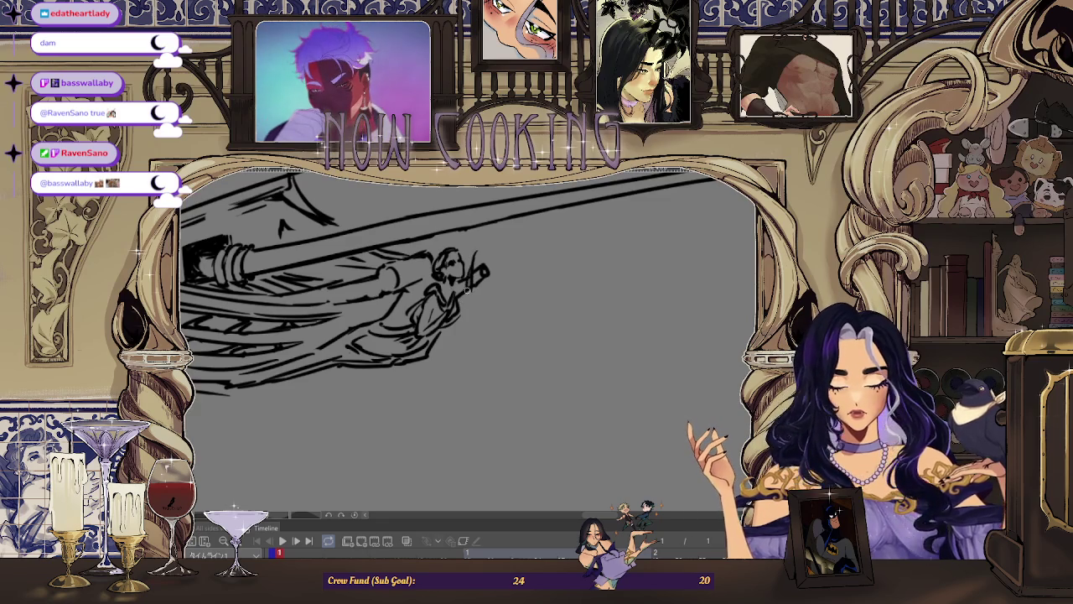
left_click_drag(472, 275, 480, 260)
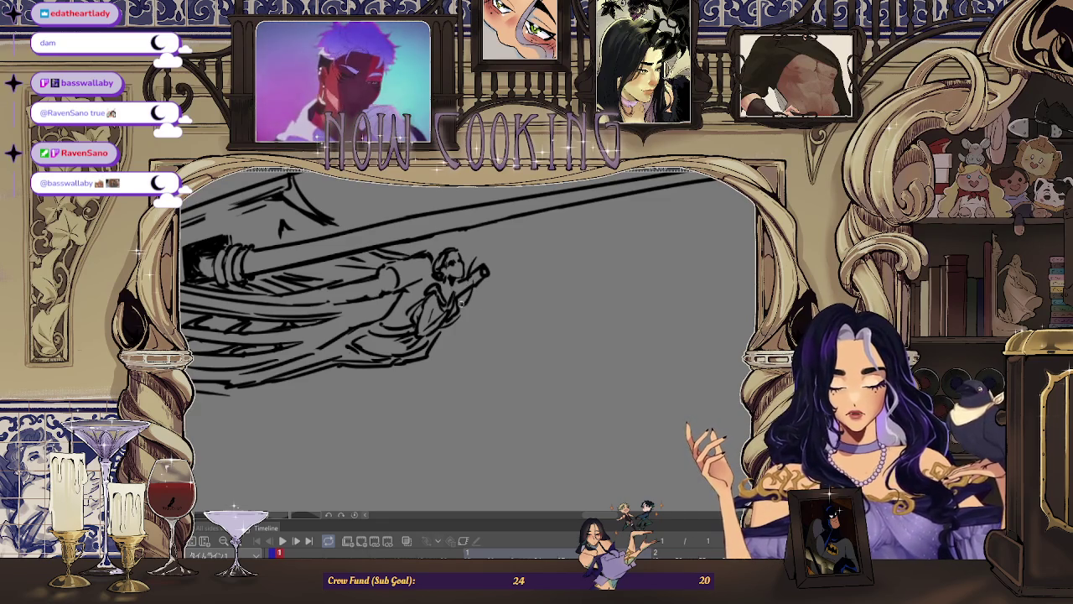